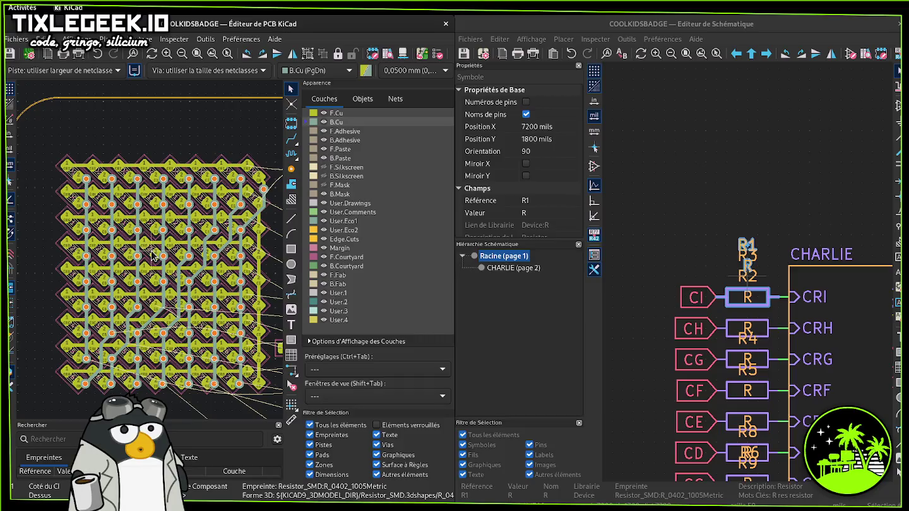
# - Drag the diagonal CD trace corner slightly right between the LED pads
pyautogui.scroll(1, 153, 254)
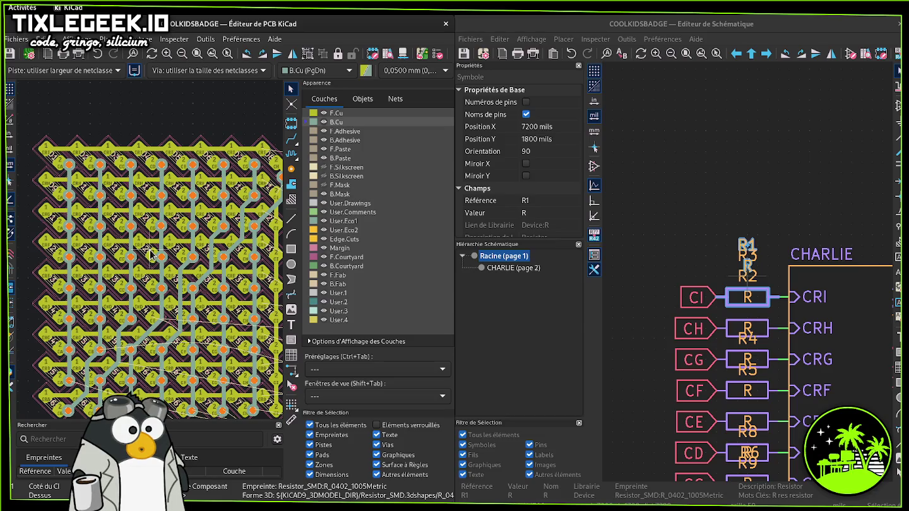
pyautogui.moveTo(150, 254); pyautogui.dragTo(146, 181, button='middle')
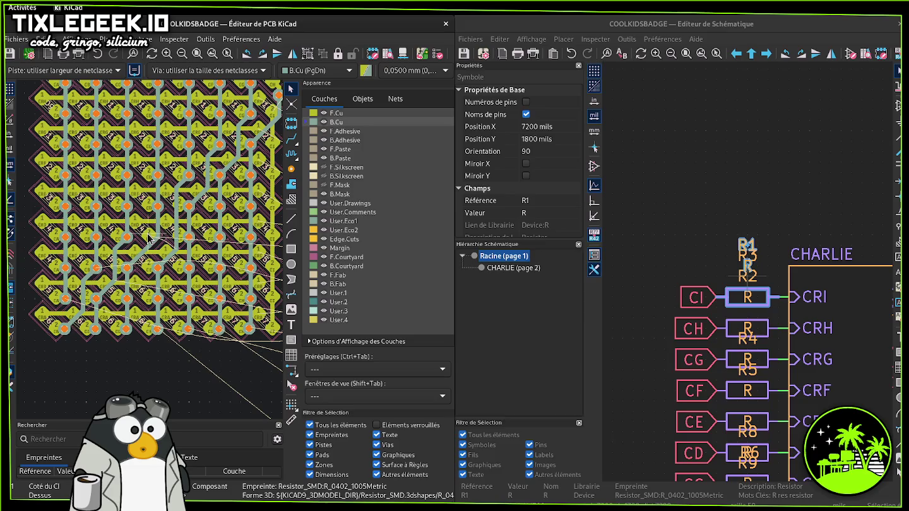
pyautogui.scroll(1, 163, 243)
pyautogui.scroll(2, 157, 247)
pyautogui.scroll(1, 155, 249)
pyautogui.scroll(1, 151, 253)
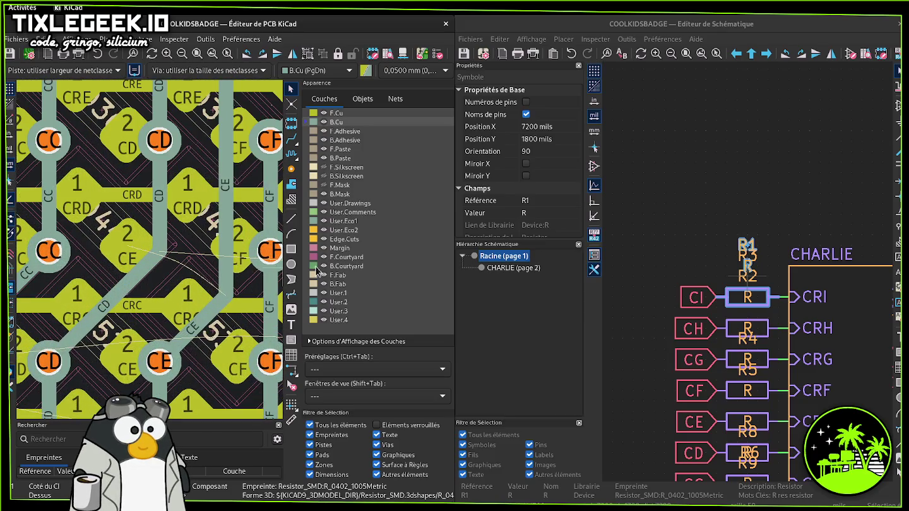
pyautogui.click(163, 255)
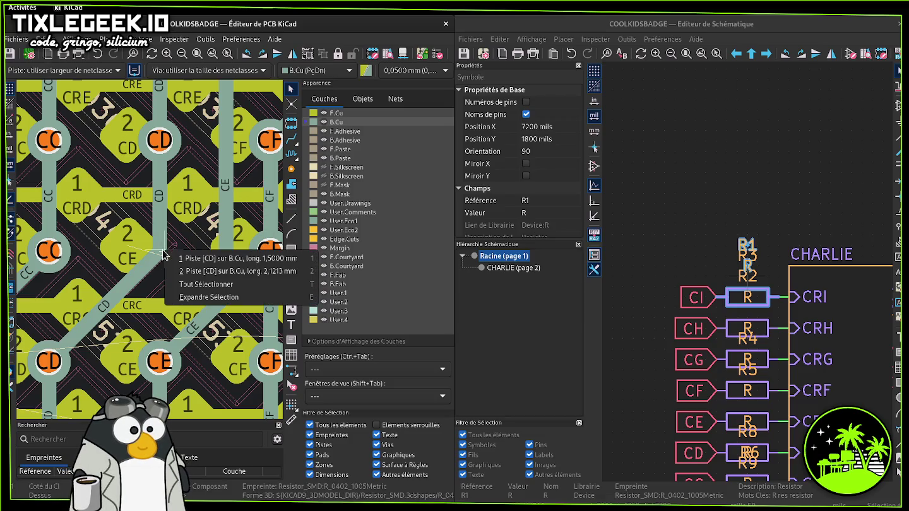
pyautogui.click(198, 263)
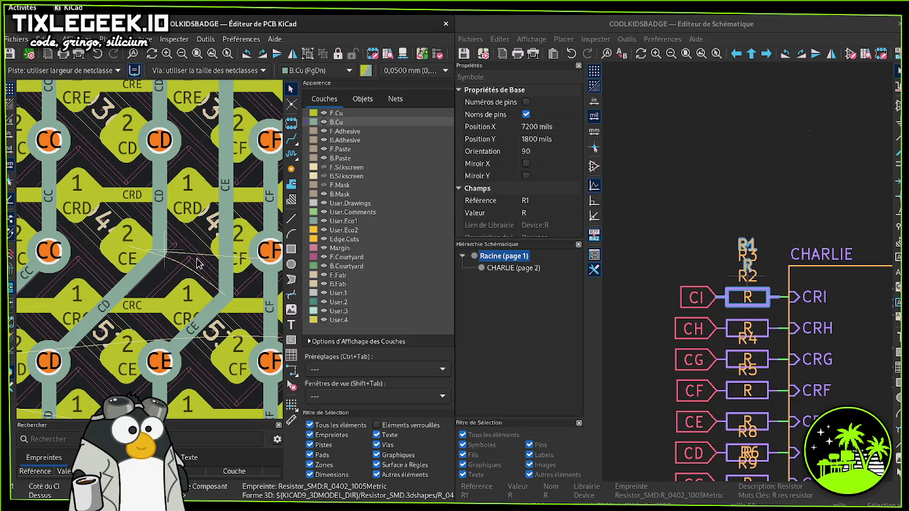
pyautogui.scroll(5, 164, 253)
pyautogui.scroll(-6, 164, 253)
pyautogui.scroll(1, 157, 250)
pyautogui.scroll(2, 155, 247)
pyautogui.scroll(1, 152, 243)
pyautogui.scroll(1, 151, 245)
pyautogui.scroll(2, 152, 253)
pyautogui.click(139, 235)
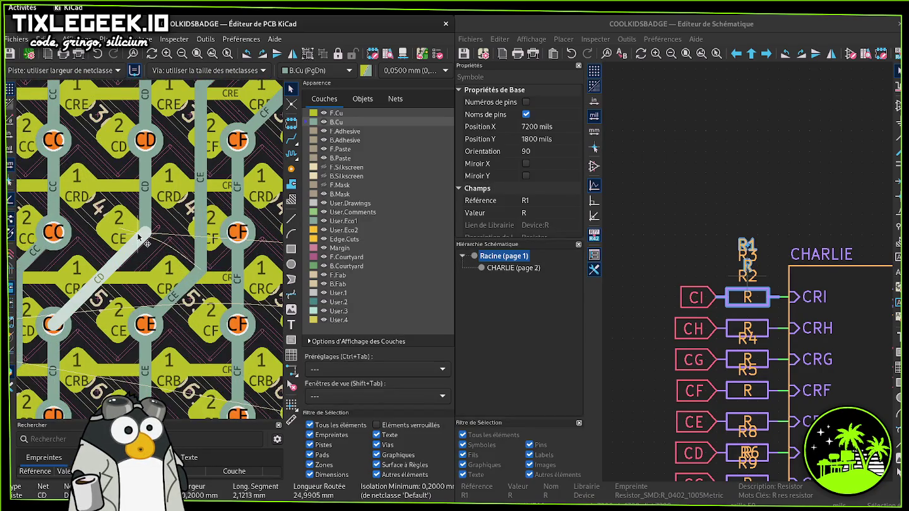
pyautogui.press('g')
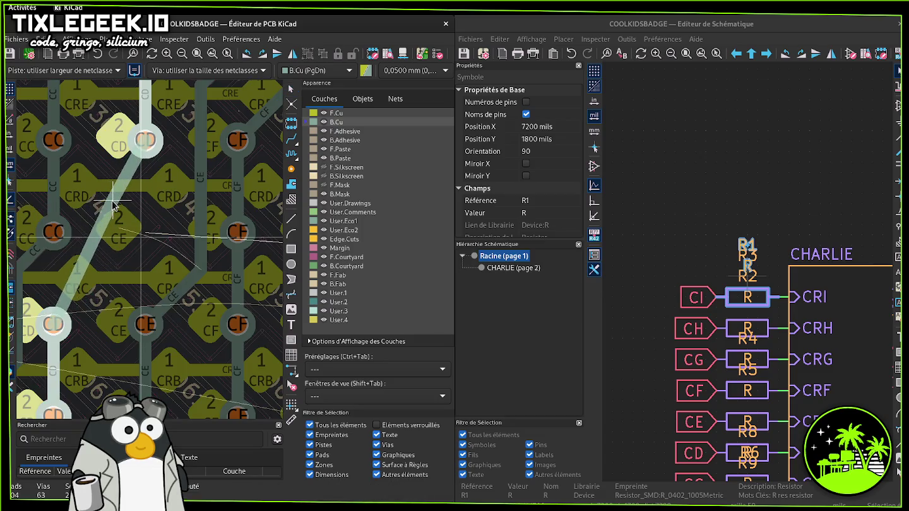
pyautogui.click(145, 236)
# - Drag the CD trace segment up and left into its cleaner angled route
pyautogui.click(144, 235)
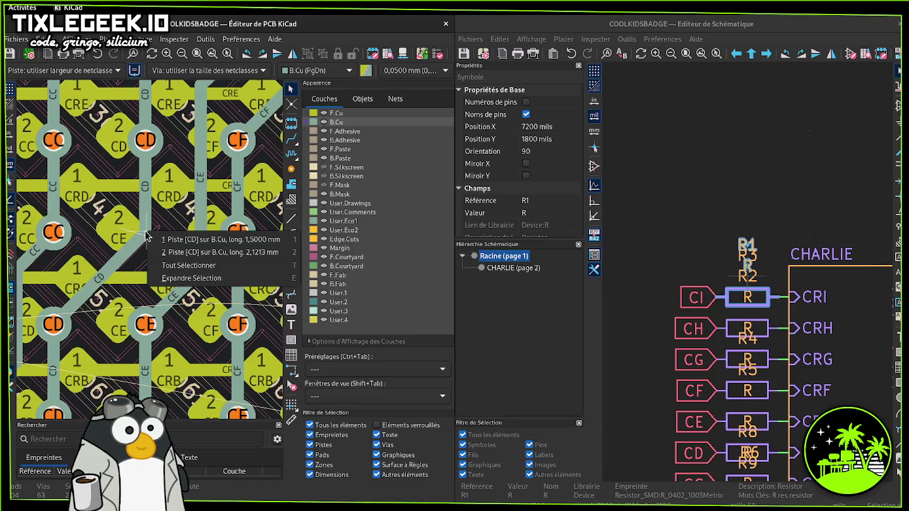
pyautogui.click(190, 239)
pyautogui.press('g')
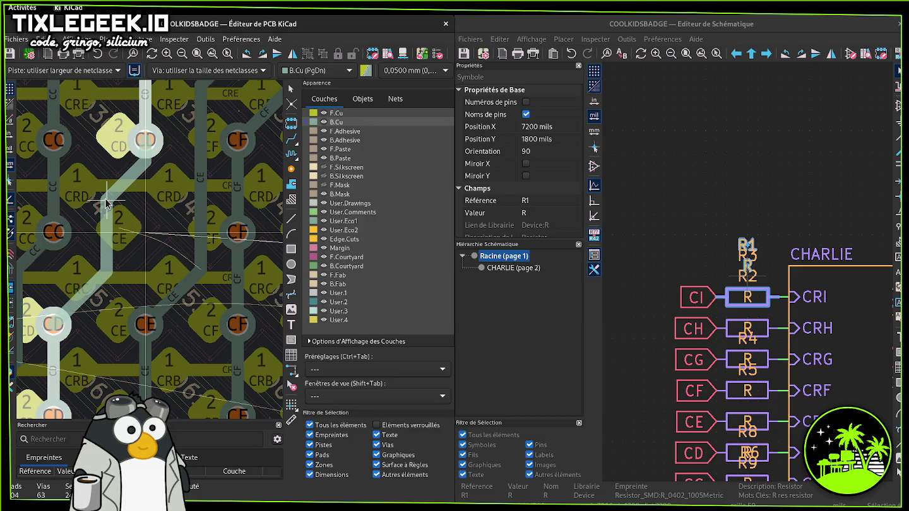
pyautogui.click(116, 218)
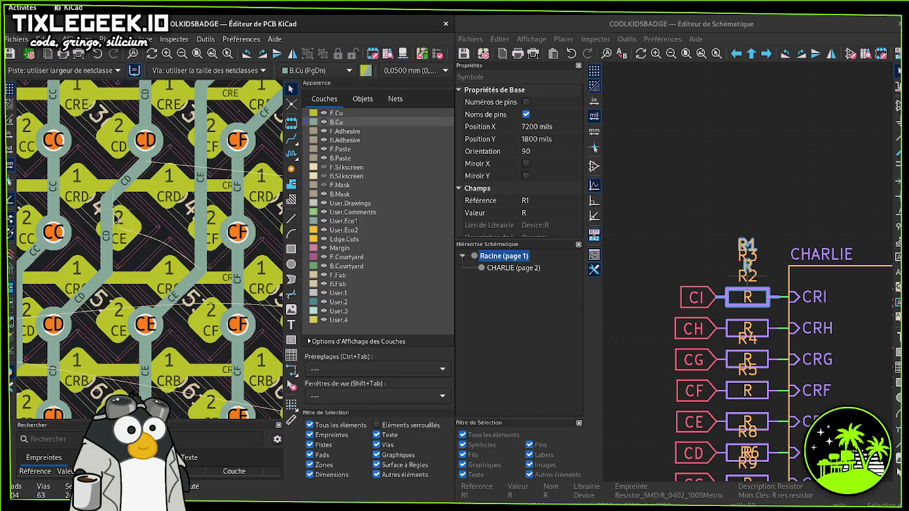
# - Drag the vertical CE trace up onto a new vertical path between the pads
pyautogui.click(197, 273)
pyautogui.click(202, 276)
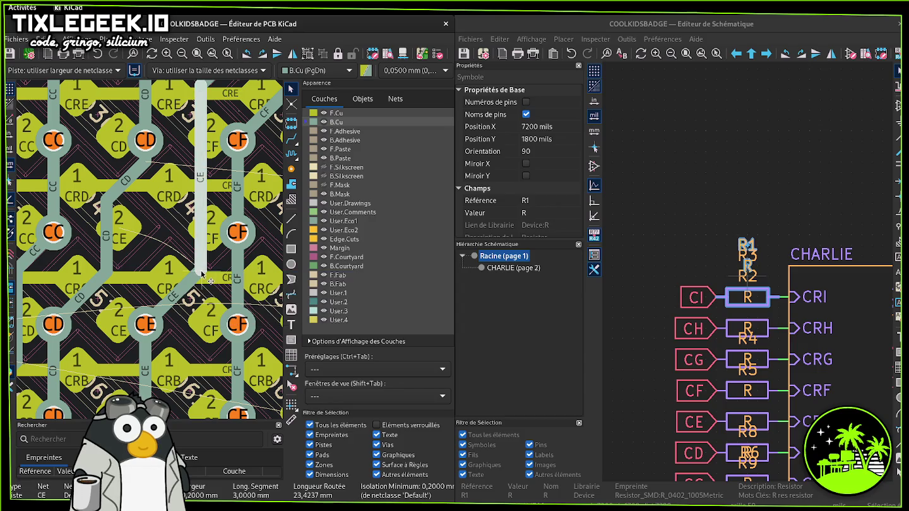
pyautogui.press('d')
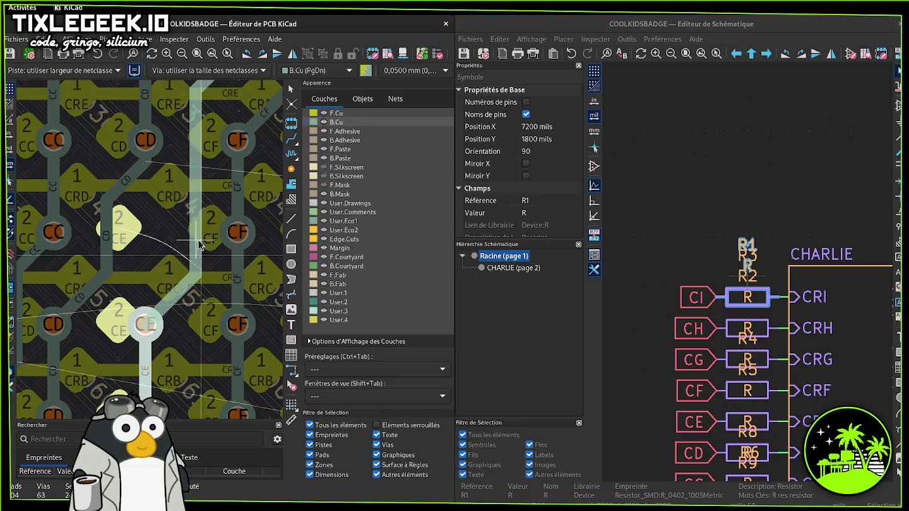
pyautogui.click(201, 241)
pyautogui.click(291, 138)
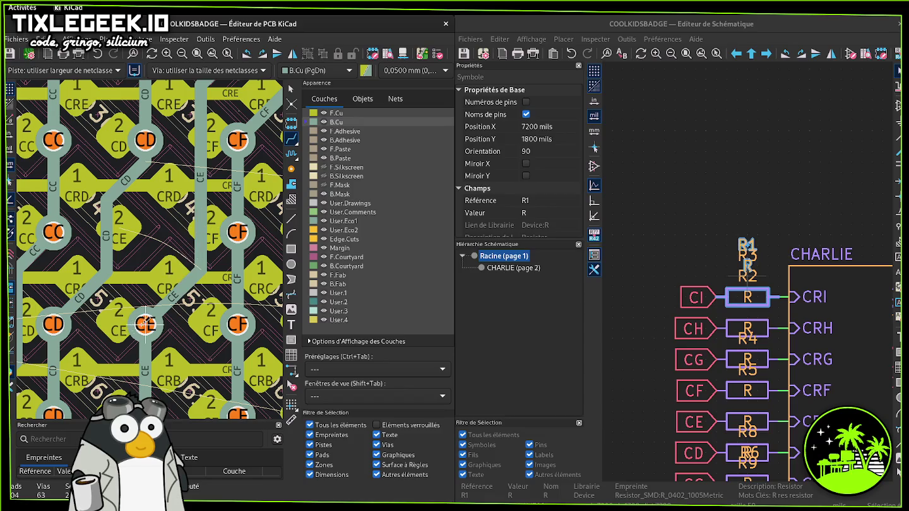
# - Delete the diagonal CE trace after cancelling a stray route
pyautogui.click(146, 324)
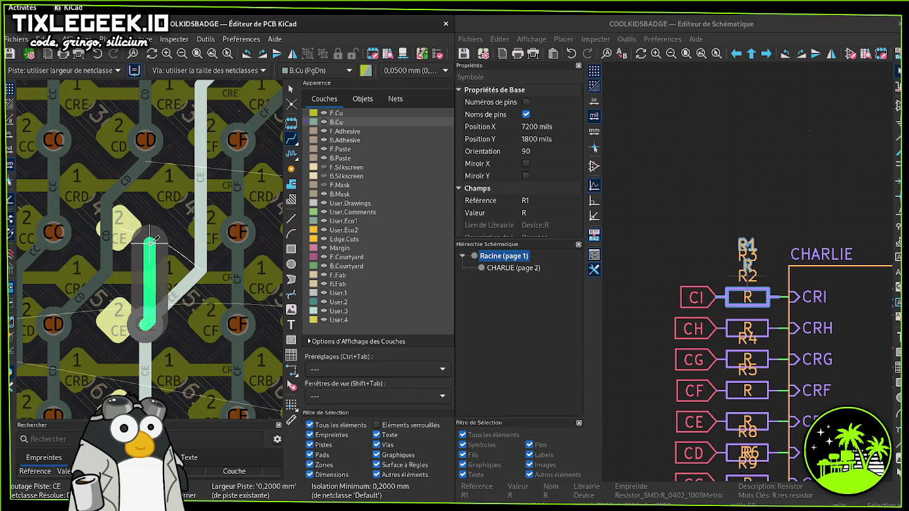
pyautogui.press('Escape')
pyautogui.press('Escape')
pyautogui.click(171, 306)
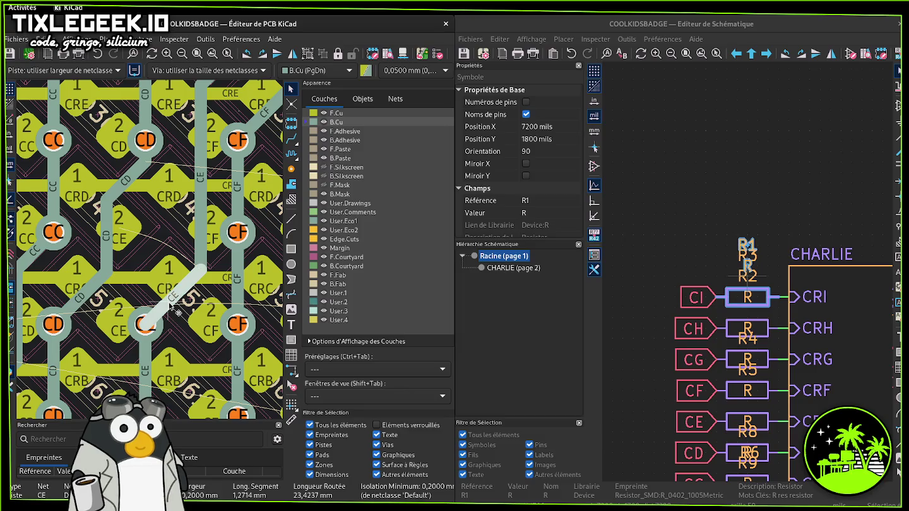
pyautogui.press('Delete')
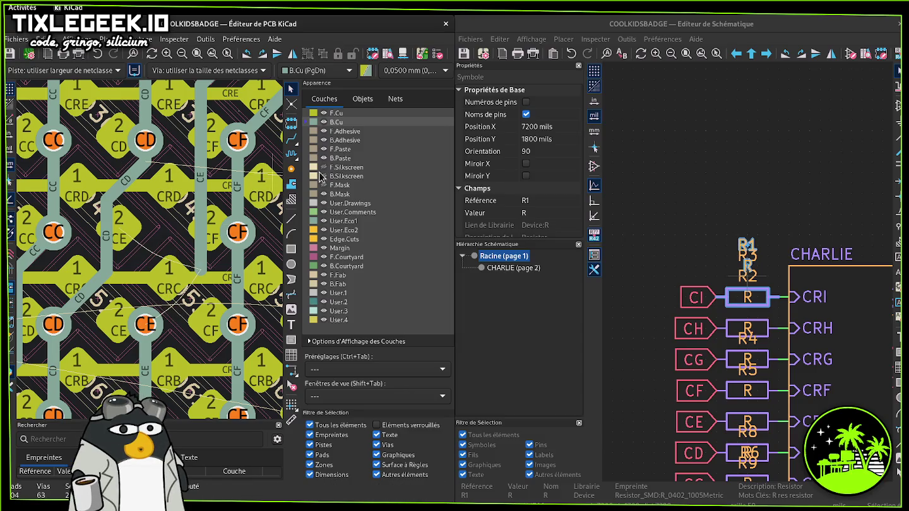
# - Reroute the neighbouring CD trace up to a tidier position
pyautogui.click(105, 262)
pyautogui.press('x')
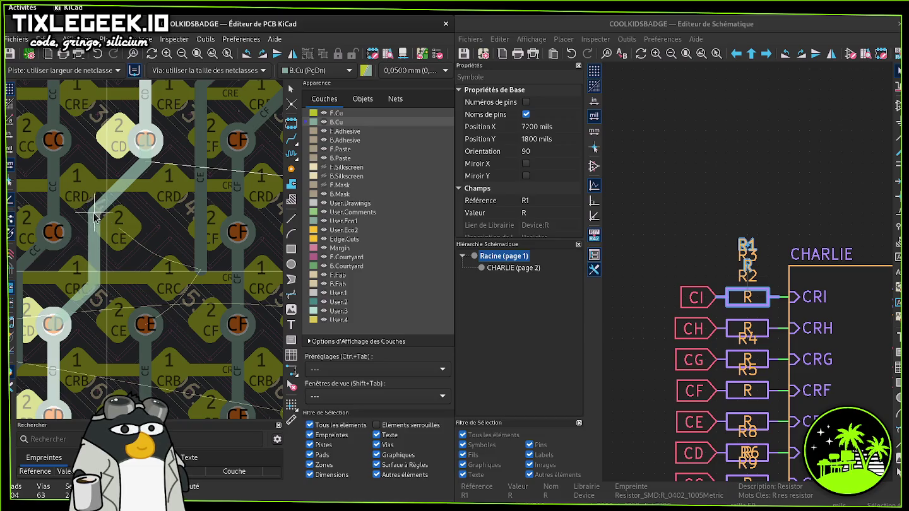
pyautogui.click(101, 218)
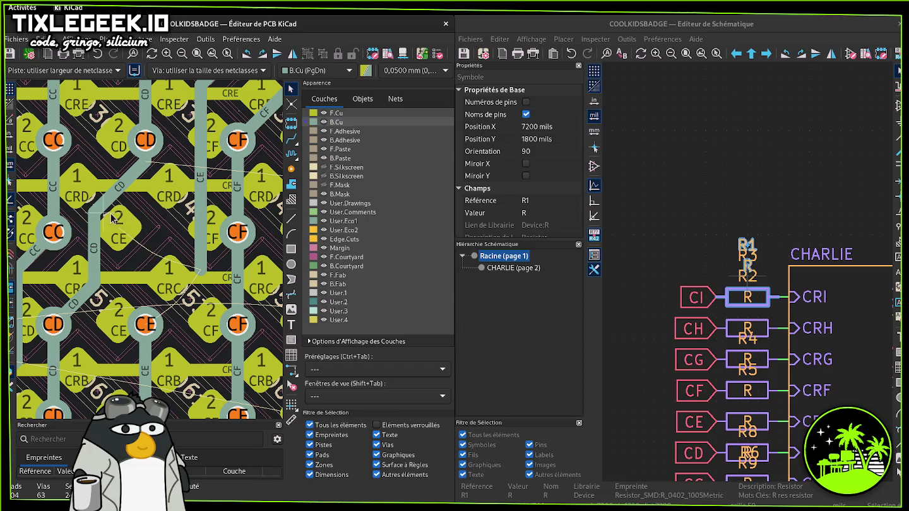
# - Route a new CE trace through a via down to the lower CE pad
pyautogui.click(294, 139)
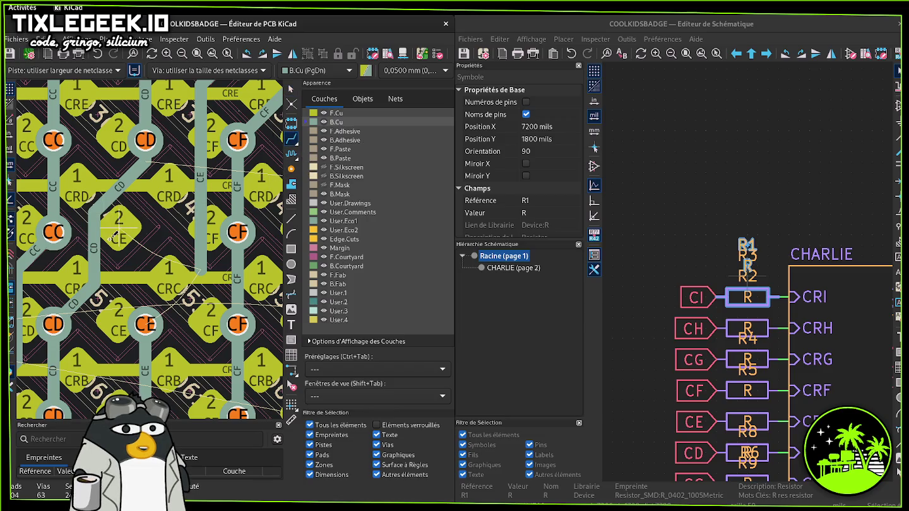
pyautogui.click(119, 226)
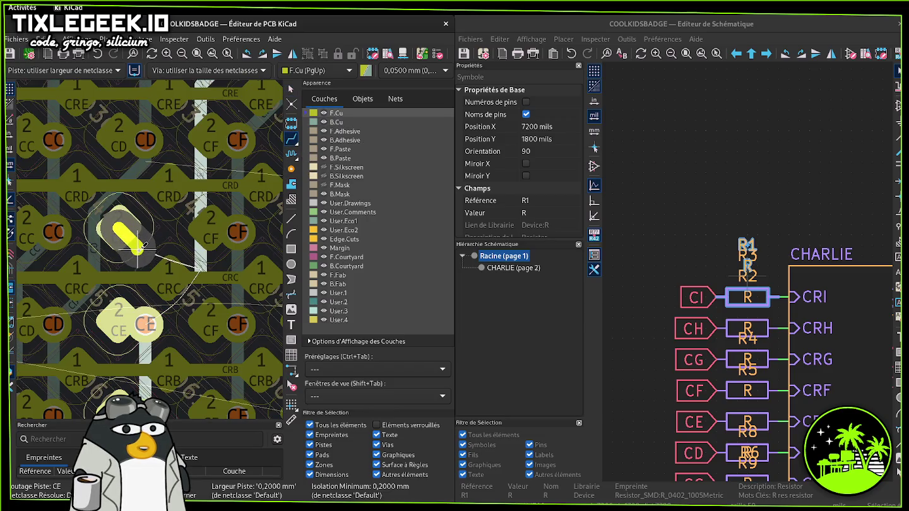
pyautogui.press('v')
pyautogui.click(156, 231)
pyautogui.click(149, 322)
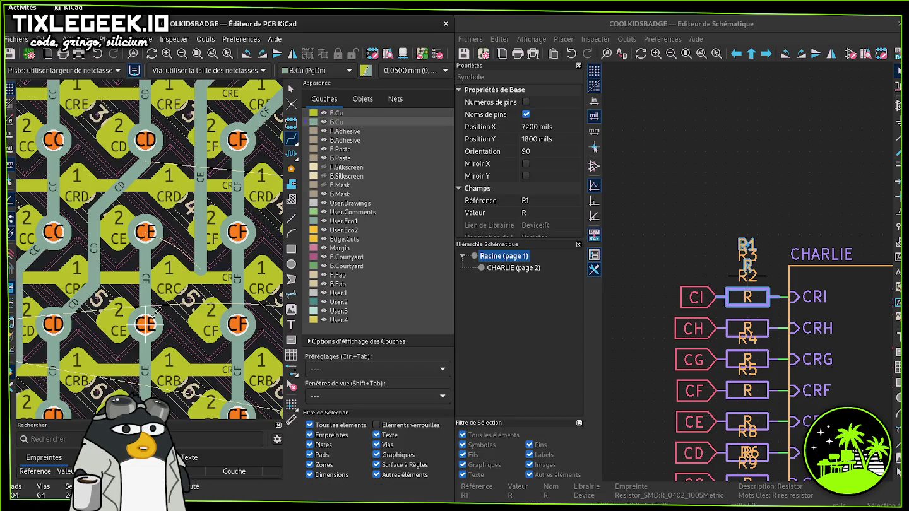
# - Connect the vertical CE trace to the CE pad and reshape its diagonal corner
pyautogui.click(200, 268)
pyautogui.click(156, 239)
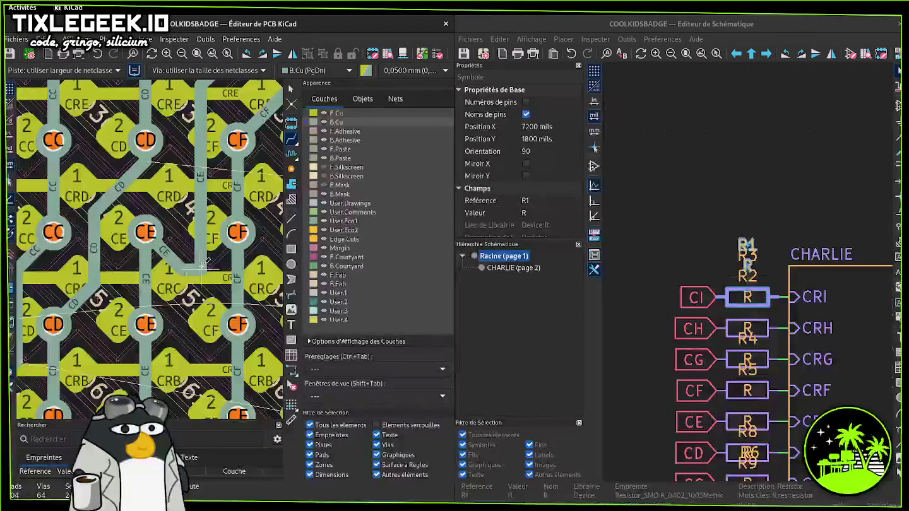
pyautogui.moveTo(203, 262); pyautogui.dragTo(198, 182)
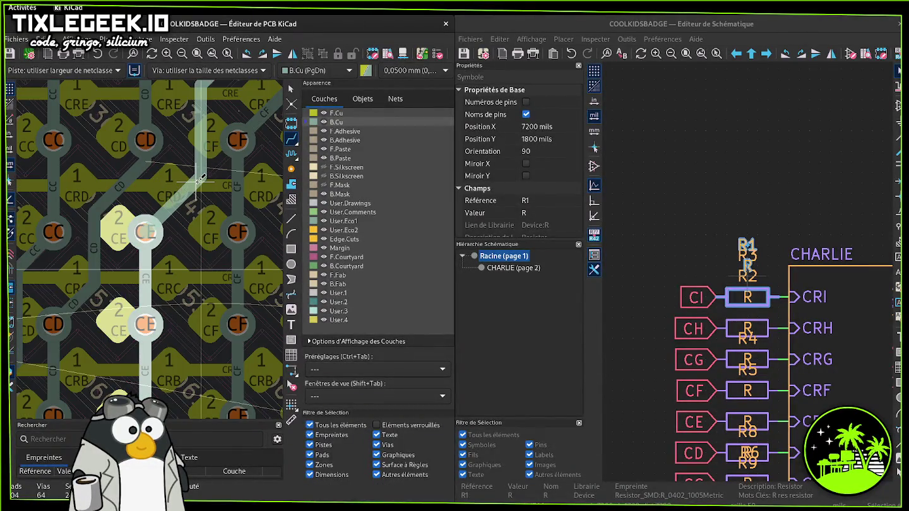
pyautogui.scroll(-3, 198, 181)
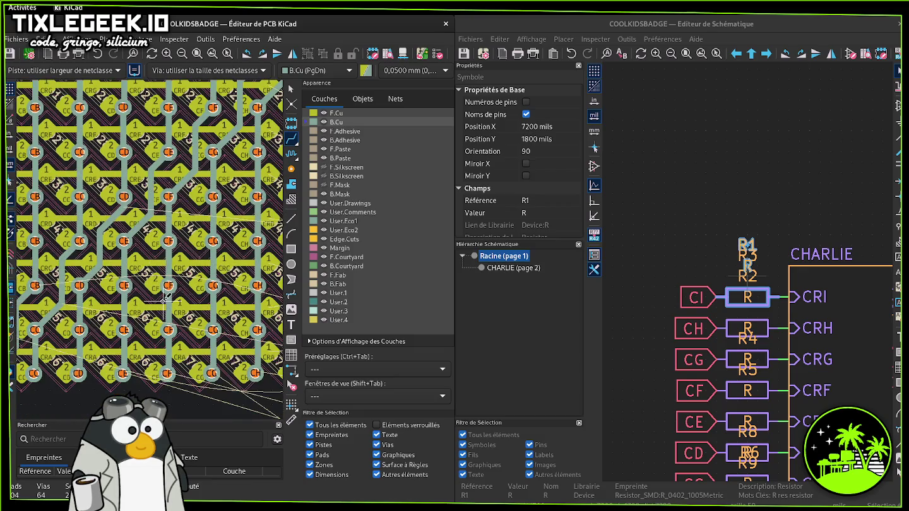
# - Locate R9 and R10, then drop R10 directly below R9 beside the LED column
pyautogui.scroll(-2, 163, 301)
pyautogui.scroll(-2, 146, 238)
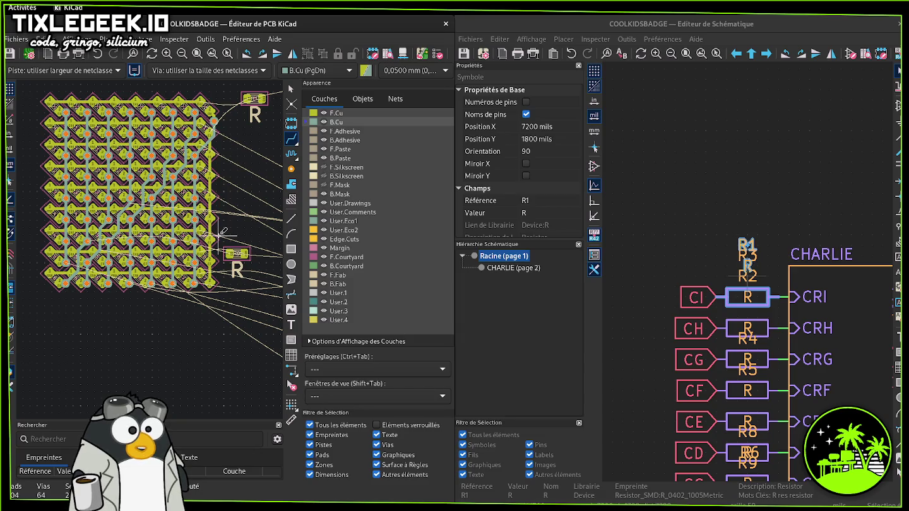
pyautogui.moveTo(761, 399)
pyautogui.mouseDown(button='middle')
pyautogui.moveTo(669, 247)
pyautogui.moveTo(721, 275)
pyautogui.mouseUp(button='middle')
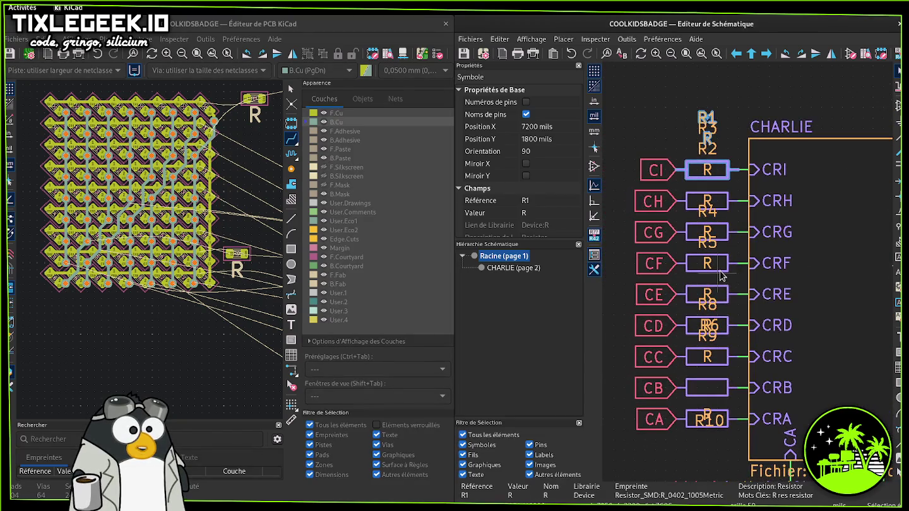
pyautogui.click(725, 392)
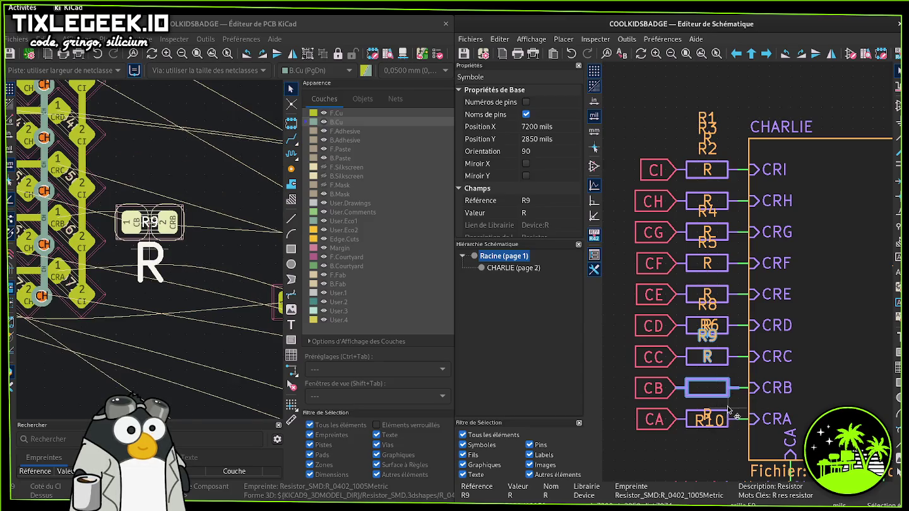
pyautogui.click(730, 410)
pyautogui.moveTo(166, 289); pyautogui.dragTo(297, 378, button='middle')
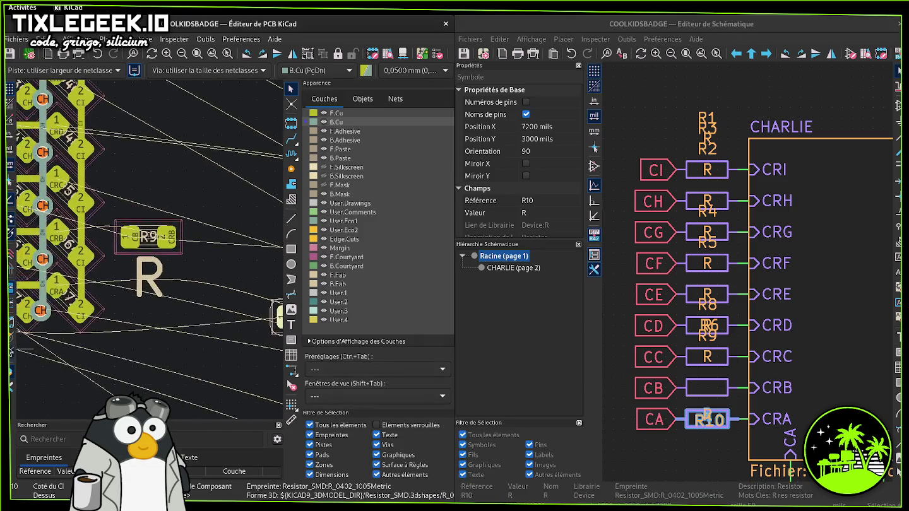
pyautogui.moveTo(283, 332); pyautogui.dragTo(133, 315)
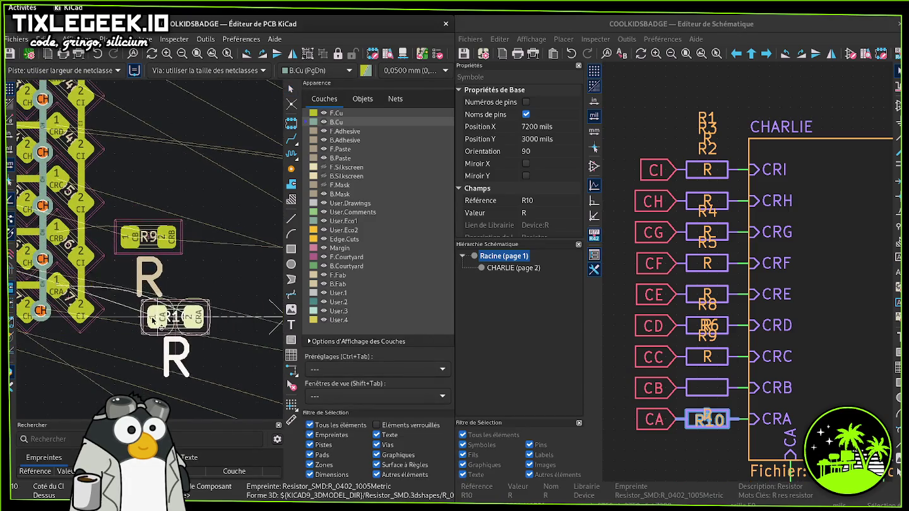
pyautogui.click(133, 316)
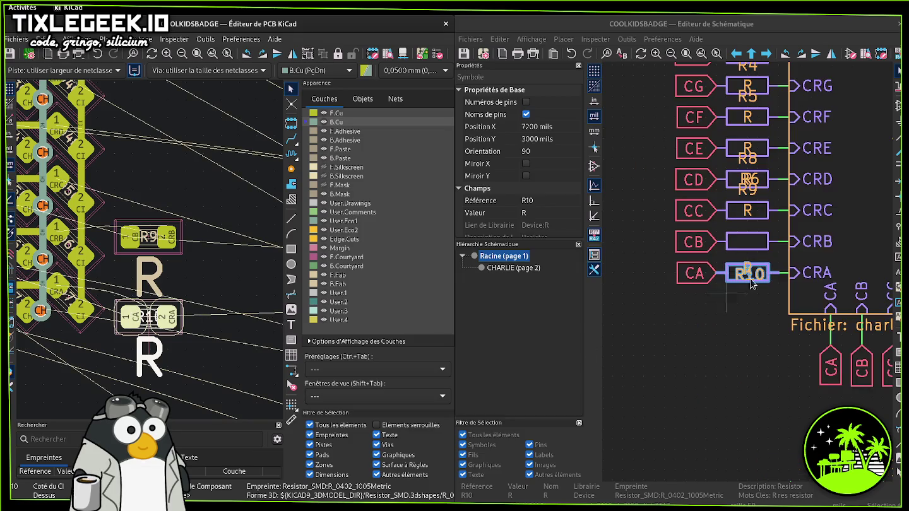
pyautogui.scroll(-2, 216, 211)
# - Move R8 over beside the LED matrix
pyautogui.scroll(-1, 228, 240)
pyautogui.scroll(-1, 240, 265)
pyautogui.scroll(-1, 253, 287)
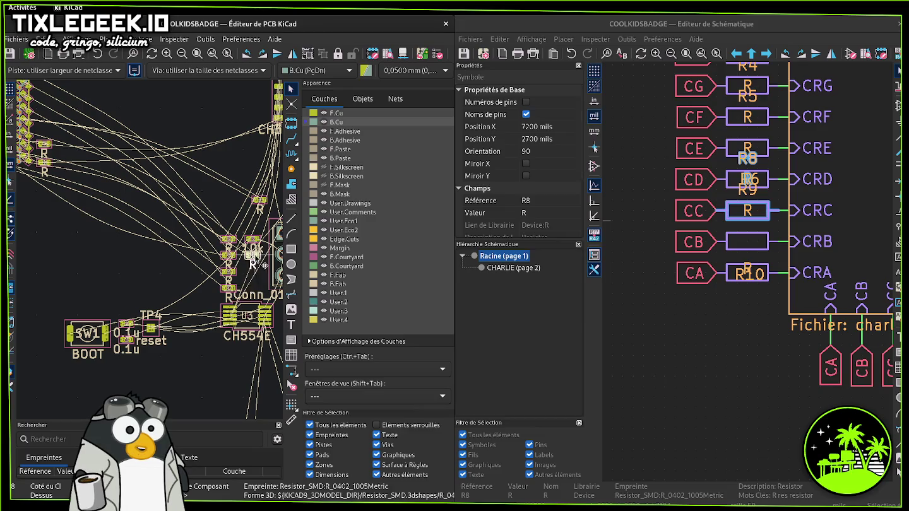
pyautogui.moveTo(254, 254); pyautogui.dragTo(48, 136)
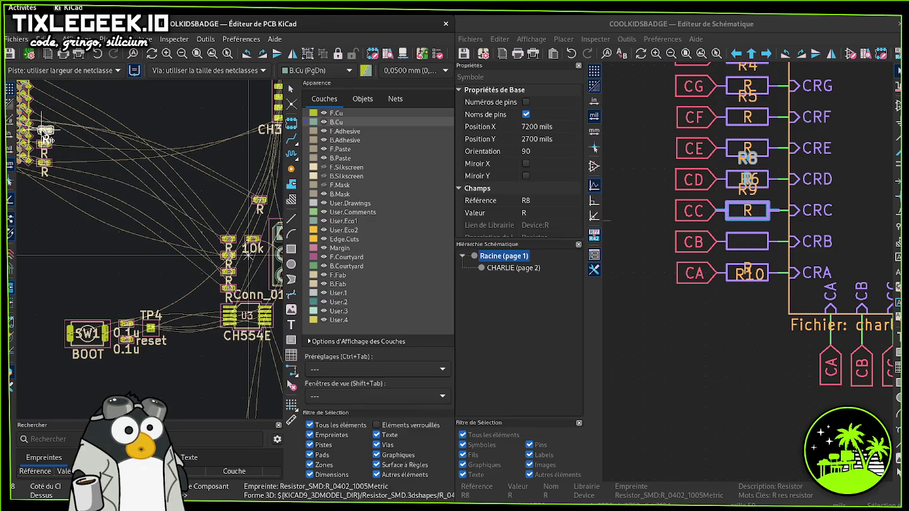
pyautogui.click(47, 136)
# - Cross-probe R6 from the CD schematic line and place it in the resistor cluster
pyautogui.click(759, 262)
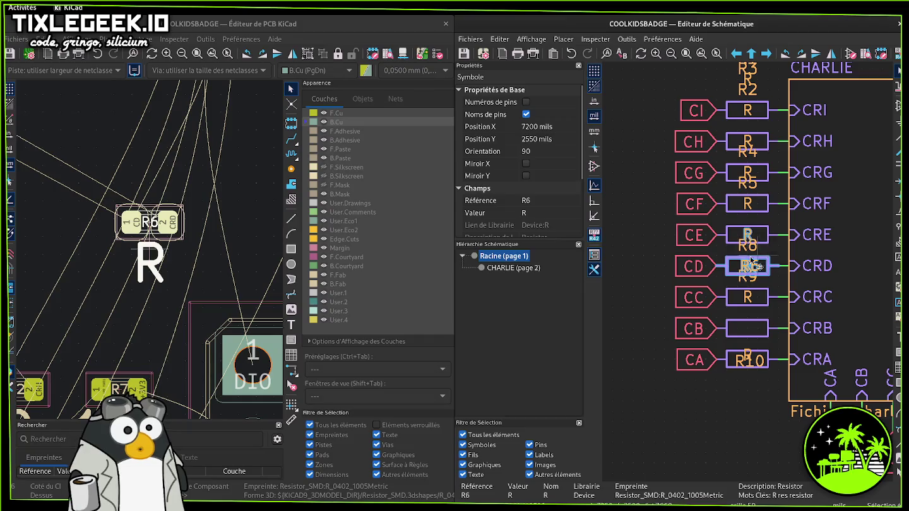
pyautogui.scroll(-2, 134, 203)
pyautogui.scroll(-2, 165, 284)
pyautogui.scroll(-1, 198, 383)
pyautogui.scroll(-2, 198, 384)
pyautogui.scroll(-1, 209, 316)
pyautogui.press('m')
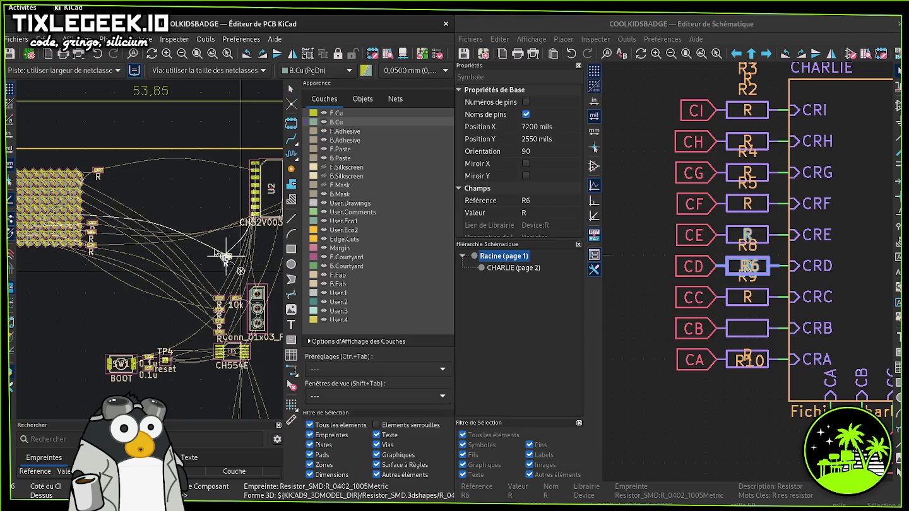
pyautogui.click(94, 217)
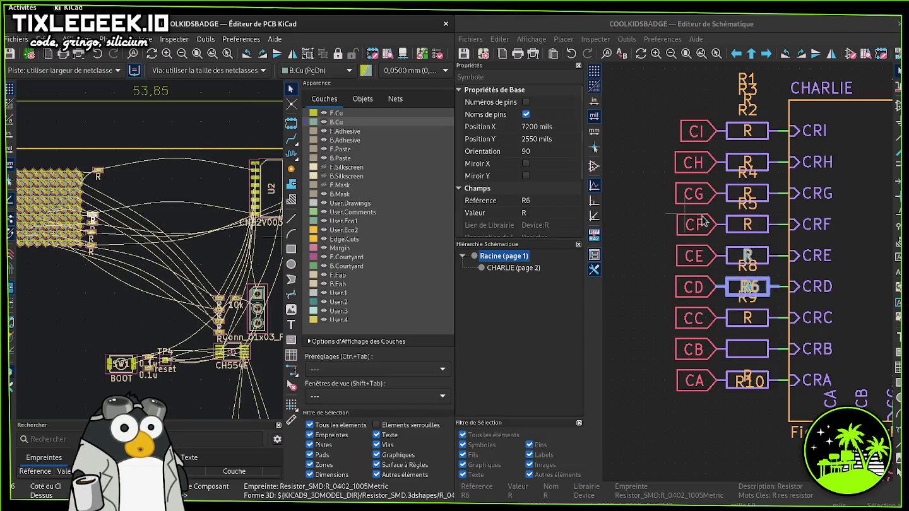
# - Cross-probe R5 from the CE line and place it beside the LED matrix
pyautogui.click(747, 252)
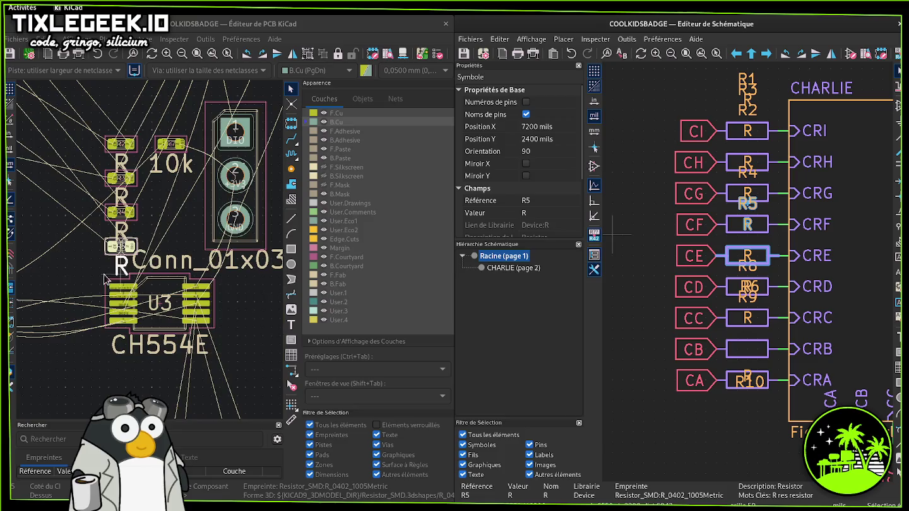
pyautogui.scroll(-2, 146, 256)
pyautogui.scroll(-1, 144, 256)
pyautogui.scroll(1, 145, 255)
pyautogui.scroll(1, 145, 256)
pyautogui.press('m')
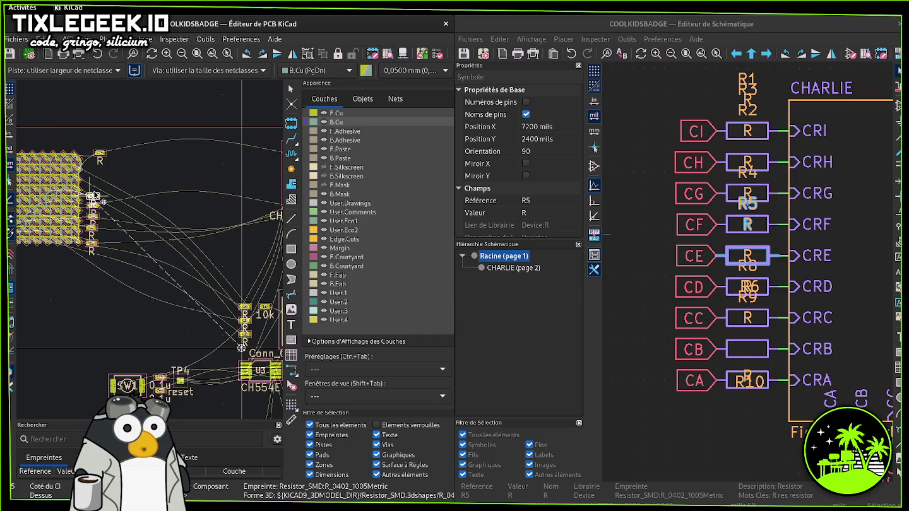
pyautogui.click(104, 202)
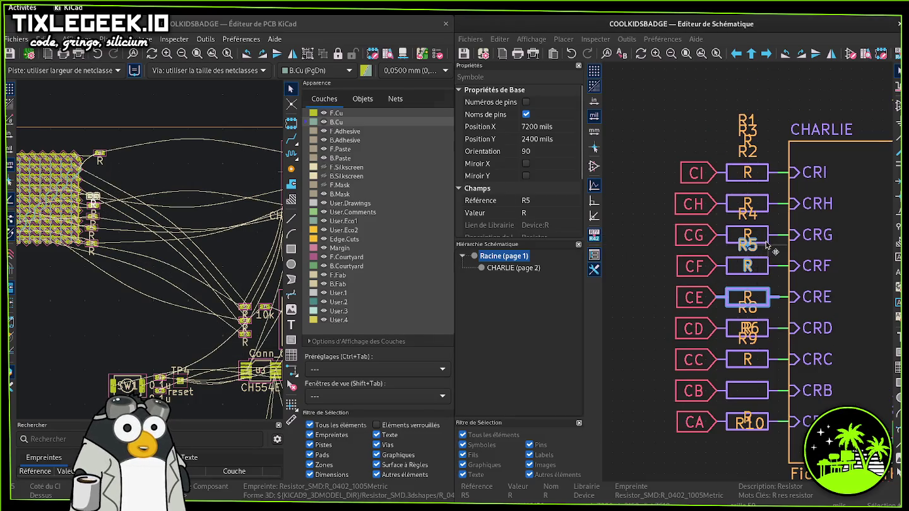
# - Cross-probe R4 from the CF line and place it near the LED matrix
pyautogui.click(766, 266)
pyautogui.click(775, 265)
pyautogui.click(762, 271)
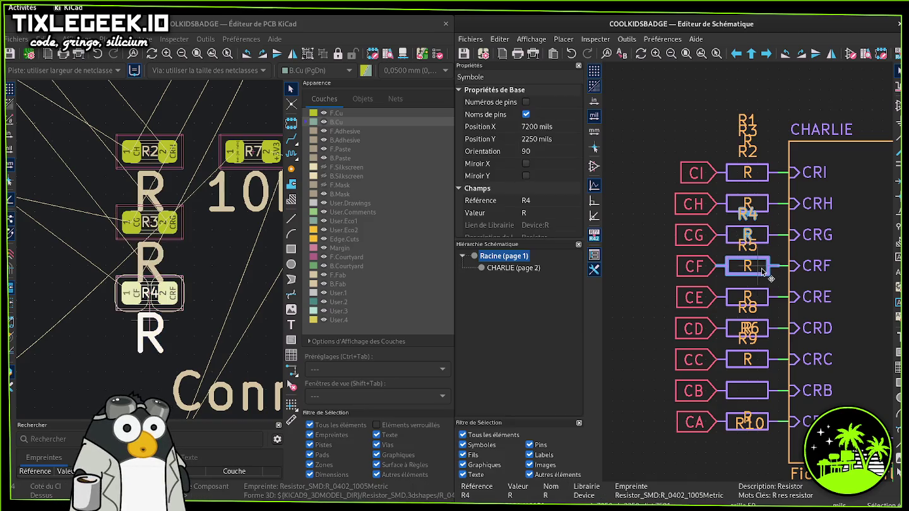
pyautogui.scroll(-3, 201, 303)
pyautogui.scroll(-3, 203, 347)
pyautogui.scroll(-2, 203, 348)
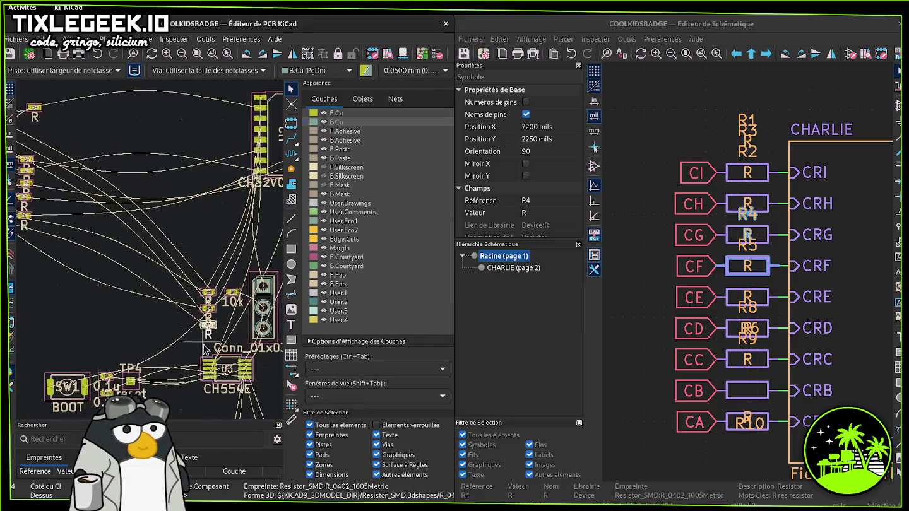
pyautogui.press('m')
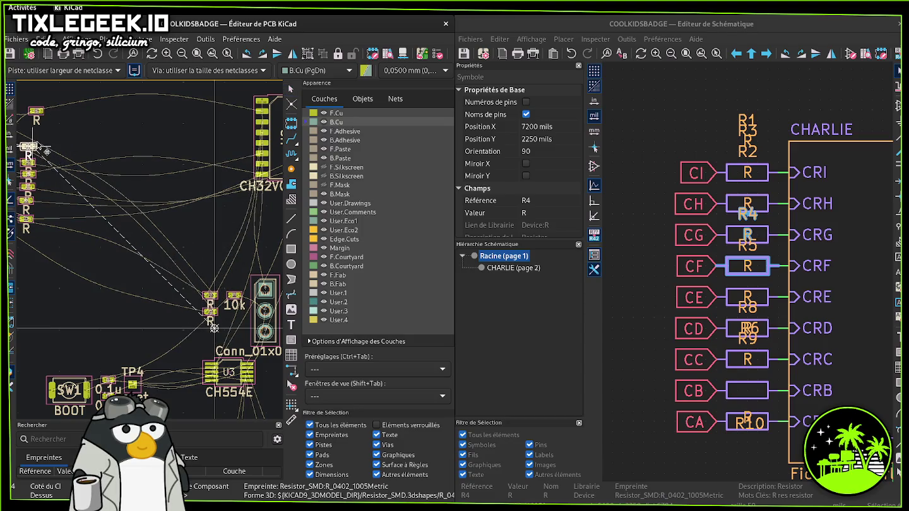
pyautogui.click(46, 151)
# - Cross-probe R3 from the CG line and place it in the upper-left cluster
pyautogui.click(765, 275)
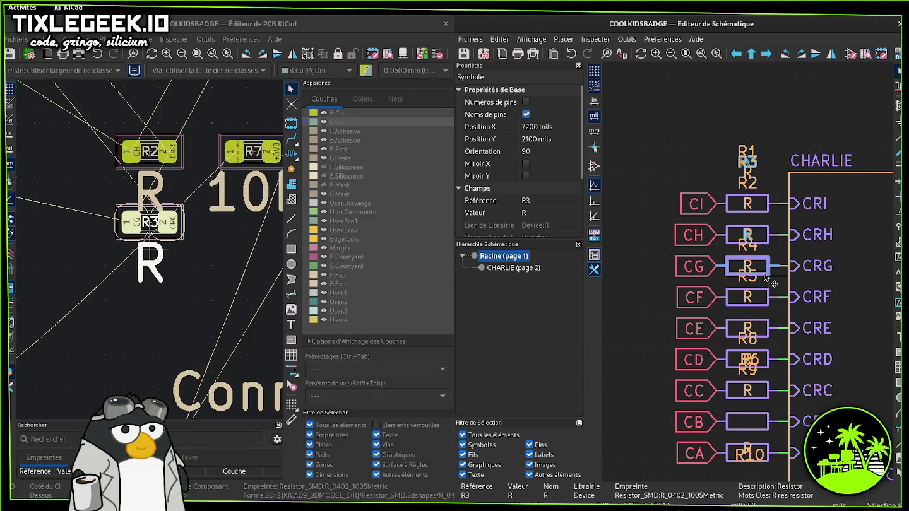
pyautogui.scroll(-2, 188, 230)
pyautogui.scroll(-2, 192, 254)
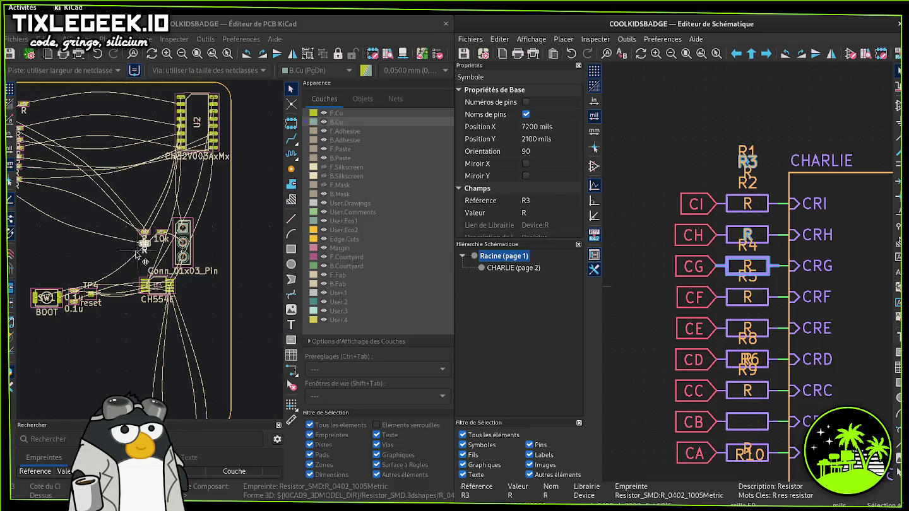
pyautogui.scroll(-1, 195, 271)
pyautogui.scroll(-1, 198, 286)
pyautogui.press('m')
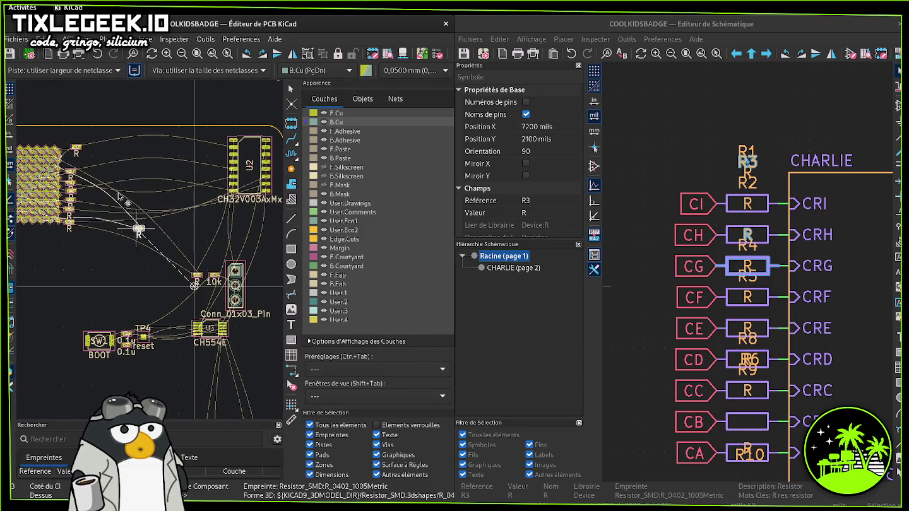
pyautogui.click(74, 164)
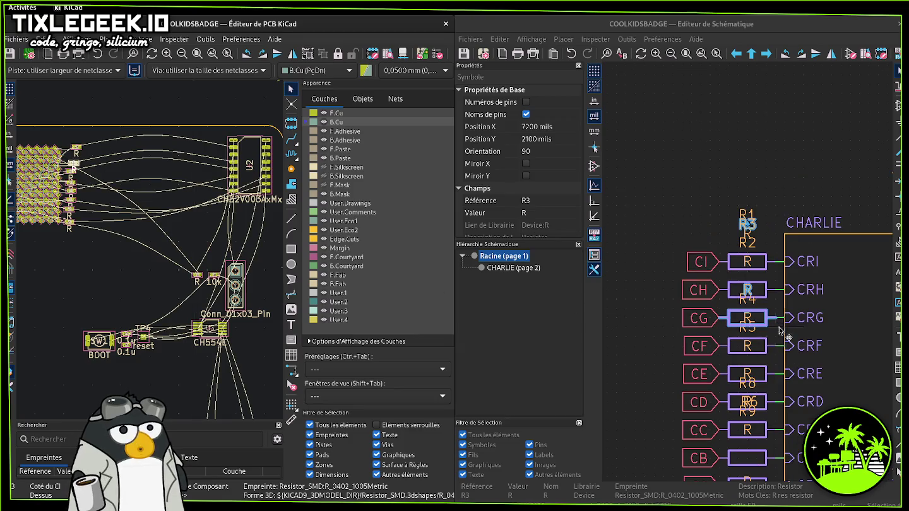
# - Cross-probe R2 from the CH line and set it beside the resistor cluster
pyautogui.click(768, 293)
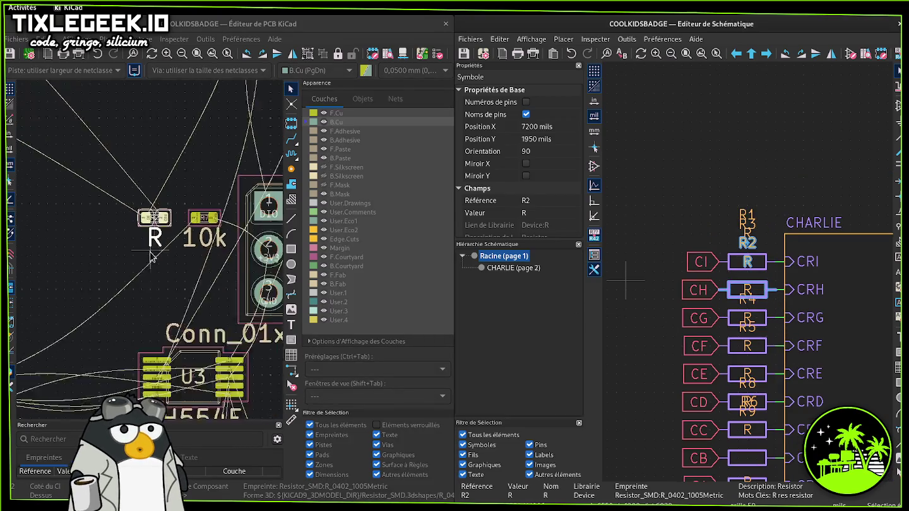
pyautogui.scroll(-2, 151, 256)
pyautogui.scroll(-3, 109, 251)
pyautogui.moveTo(109, 251); pyautogui.dragTo(198, 294, button='middle')
pyautogui.moveTo(256, 293); pyautogui.dragTo(127, 150)
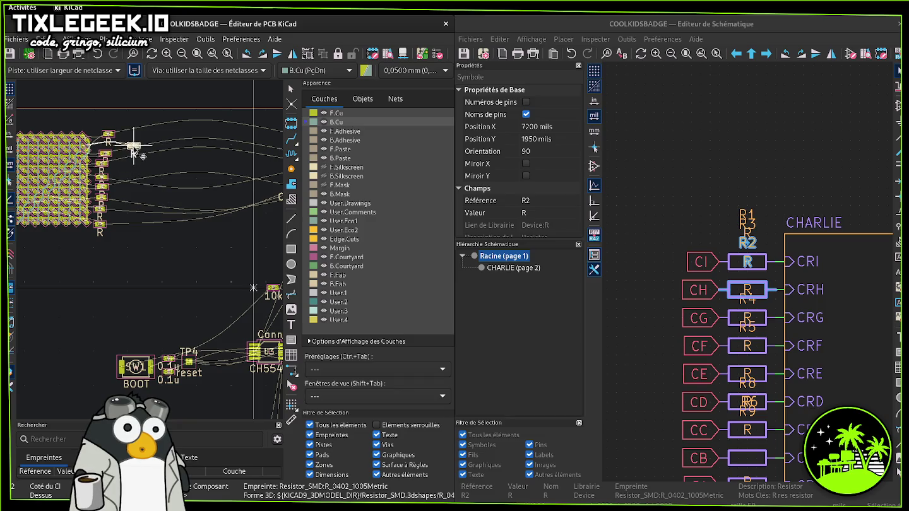
pyautogui.moveTo(124, 148); pyautogui.dragTo(144, 147)
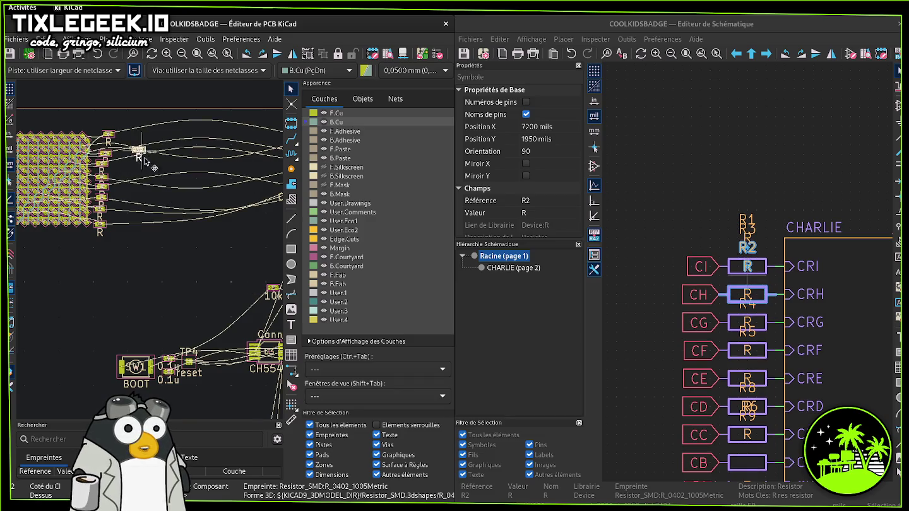
pyautogui.click(276, 289)
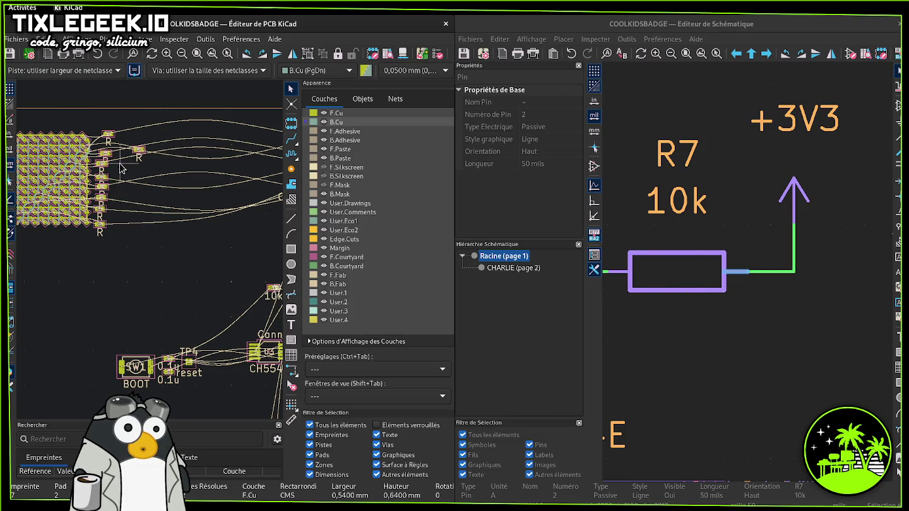
pyautogui.scroll(2, 133, 229)
pyautogui.scroll(1, 129, 303)
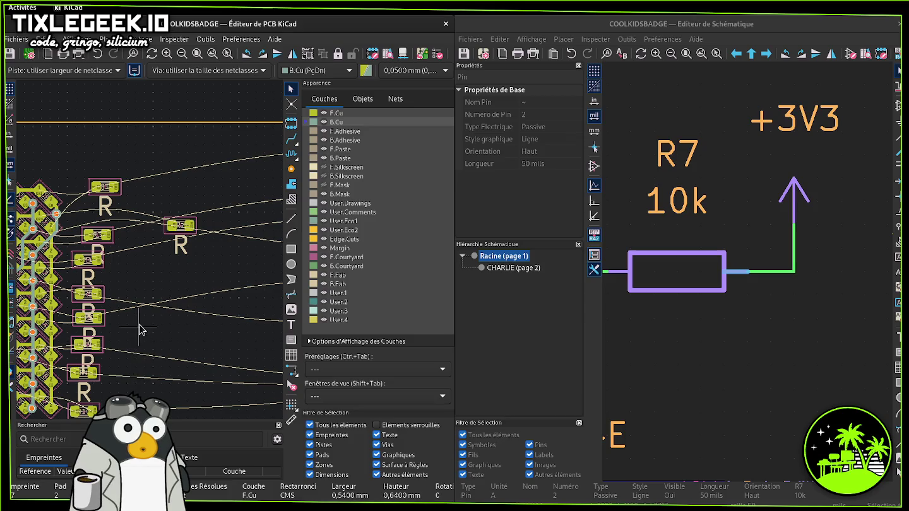
# - Rotate R10 and set it diagonally near R9 beside the matrix
pyautogui.scroll(2, 150, 328)
pyautogui.scroll(1, 183, 310)
pyautogui.scroll(1, 196, 306)
pyautogui.click(200, 308)
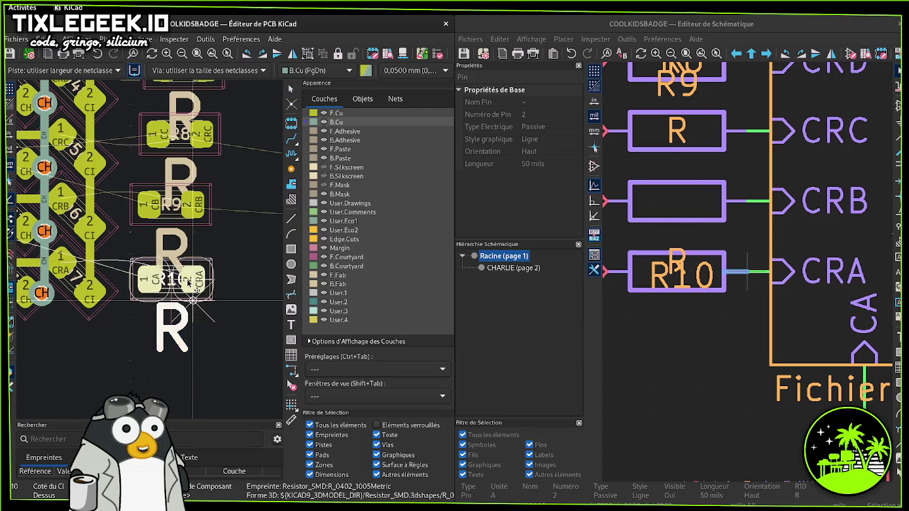
pyautogui.moveTo(201, 308); pyautogui.dragTo(180, 259)
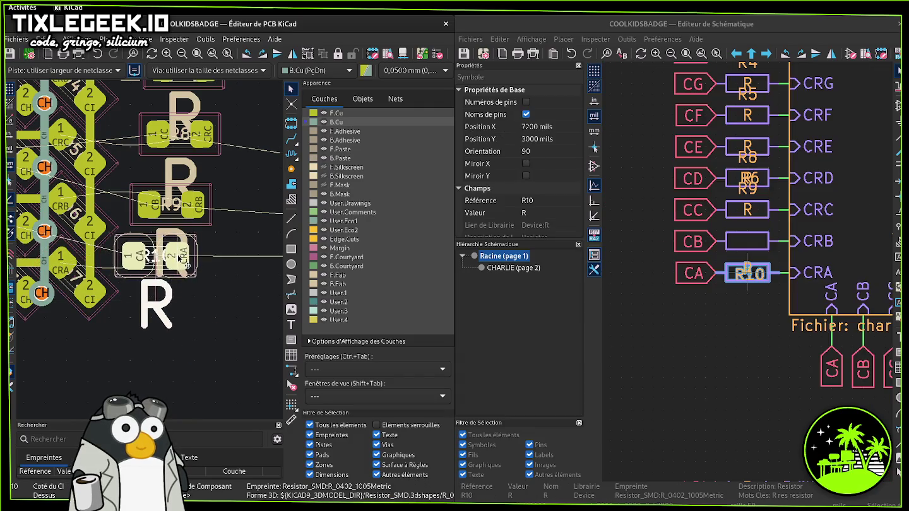
pyautogui.press('r')
pyautogui.moveTo(180, 250)
pyautogui.mouseDown()
pyautogui.moveTo(165, 306)
pyautogui.moveTo(159, 296)
pyautogui.mouseUp()
pyautogui.press('r')
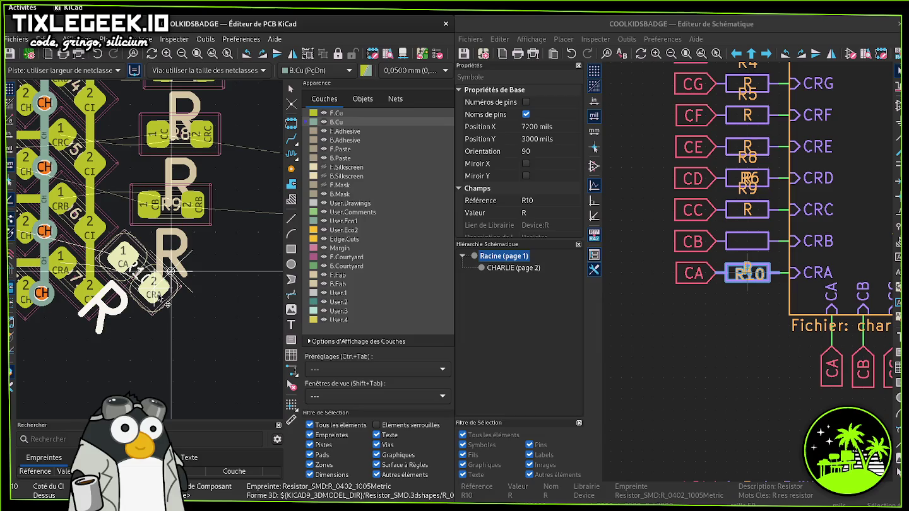
pyautogui.click(167, 304)
# - Rotate R9 by 45° and move it left against the matrix
pyautogui.click(191, 210)
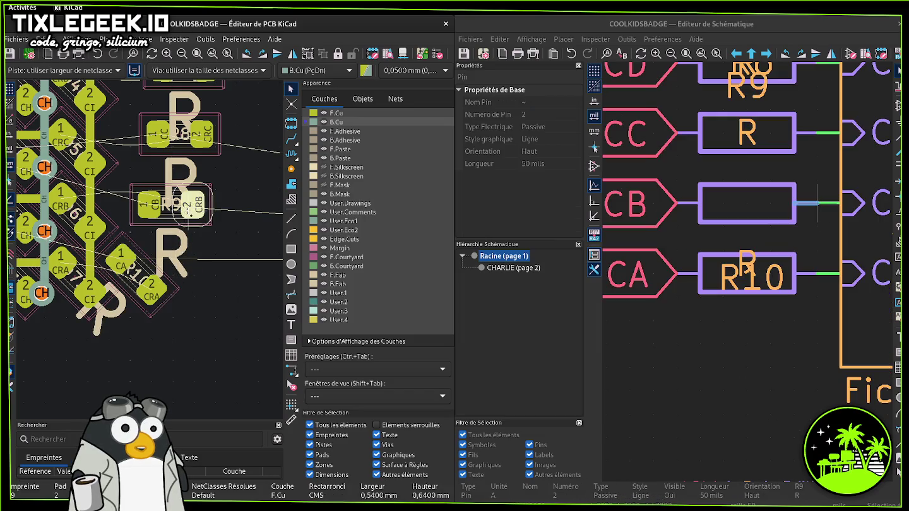
pyautogui.press('r')
pyautogui.moveTo(190, 216)
pyautogui.mouseDown()
pyautogui.moveTo(164, 242)
pyautogui.moveTo(155, 231)
pyautogui.mouseUp()
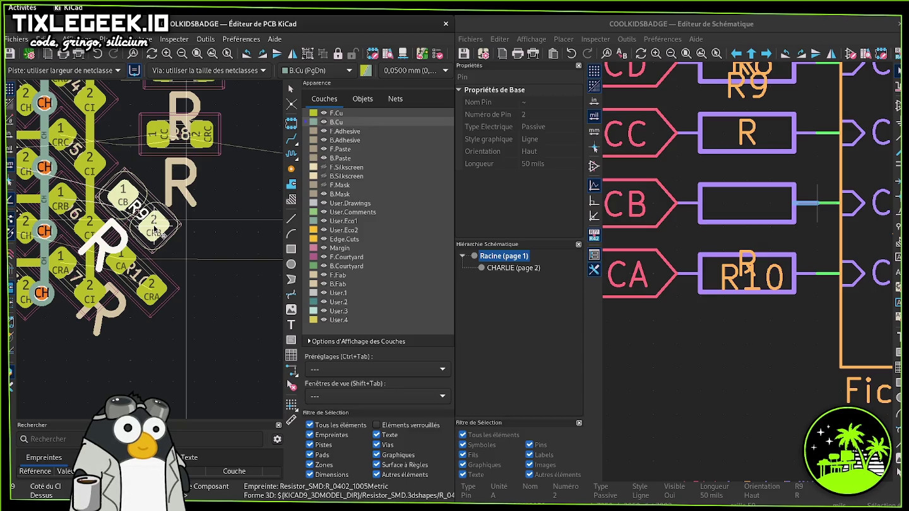
pyautogui.click(155, 231)
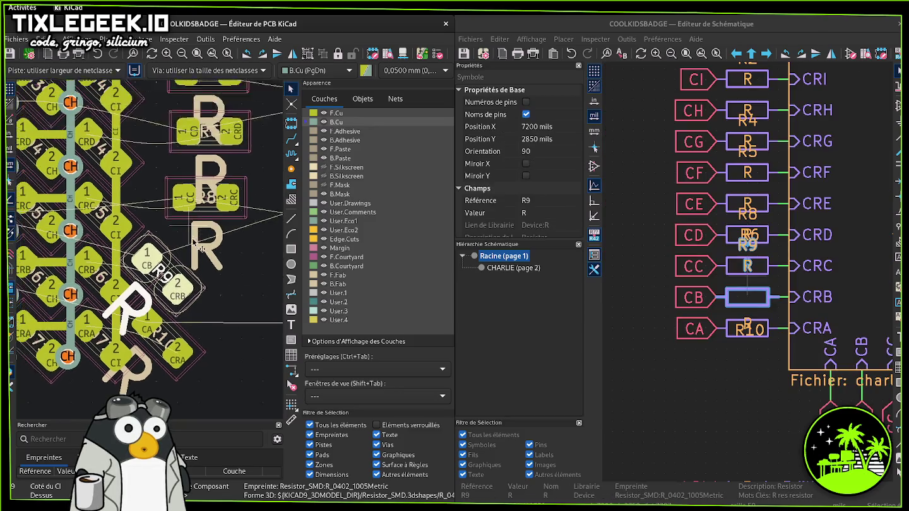
# - Rotate R8 by 45° and place it diagonally beside the CRC pads
pyautogui.click(248, 239)
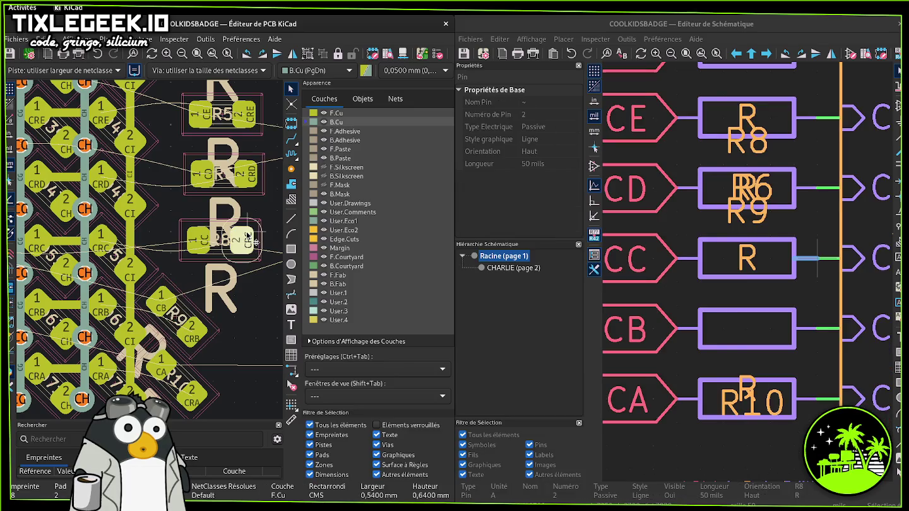
pyautogui.press('r')
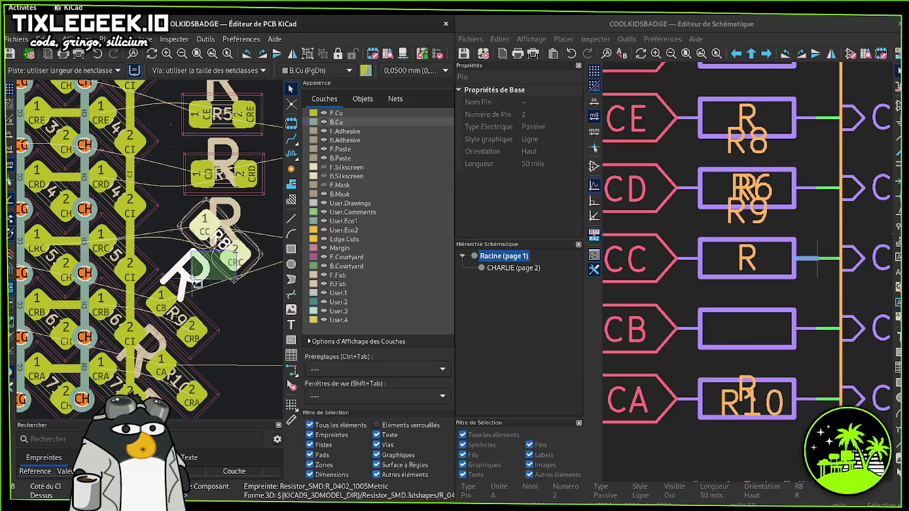
pyautogui.press('m')
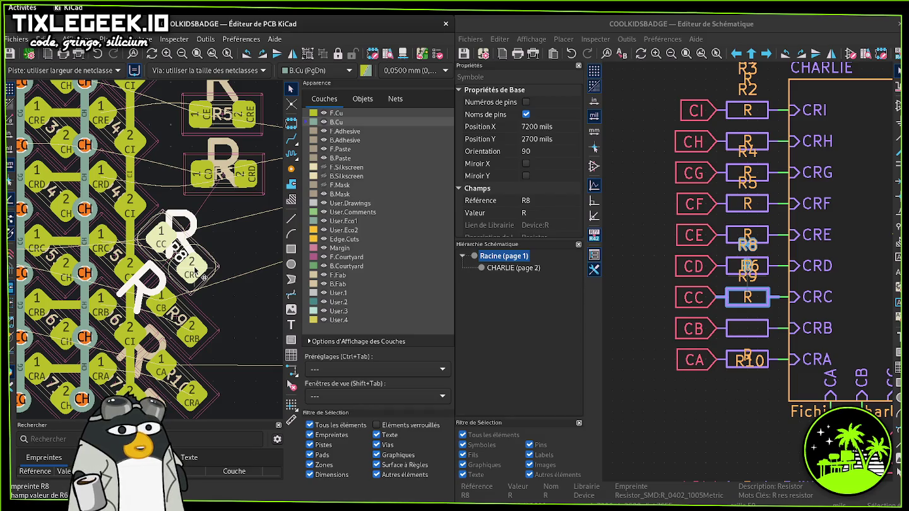
pyautogui.moveTo(199, 233); pyautogui.dragTo(195, 288, button='middle')
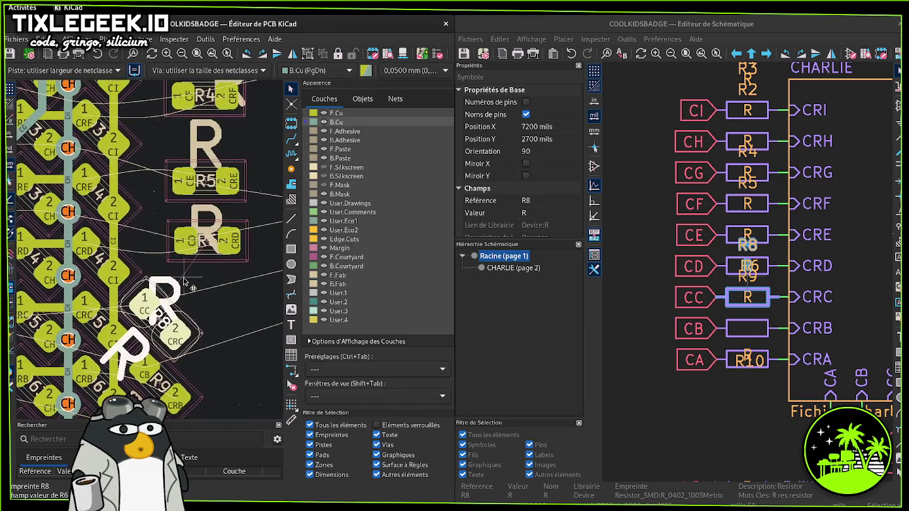
pyautogui.click(234, 236)
# - Rotate R6 45°, then place R5 rotated diagonally beside the CRE pads
pyautogui.press('m')
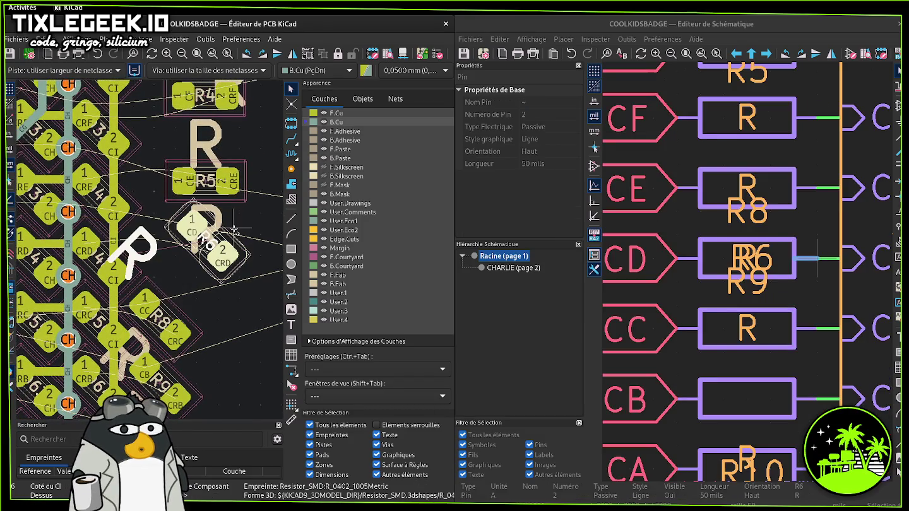
pyautogui.press('r')
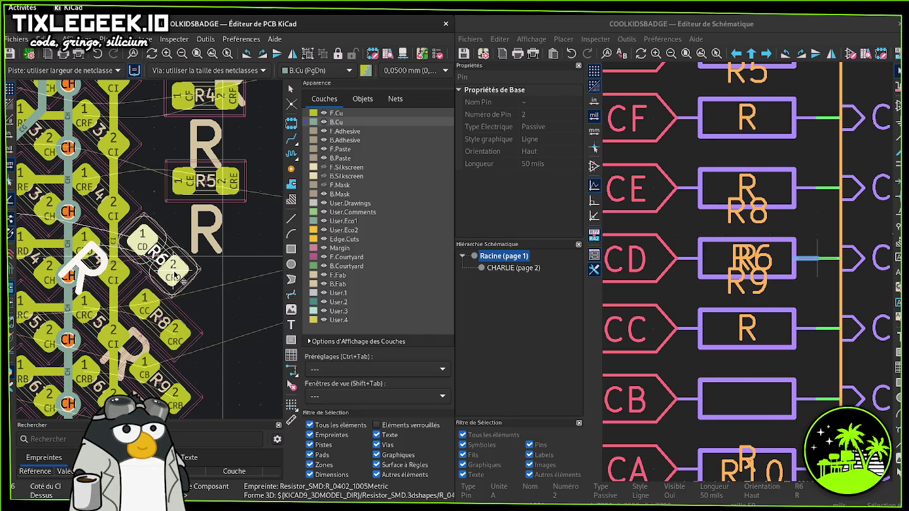
pyautogui.scroll(2, 180, 245)
pyautogui.moveTo(208, 184); pyautogui.dragTo(154, 242)
pyautogui.press('r')
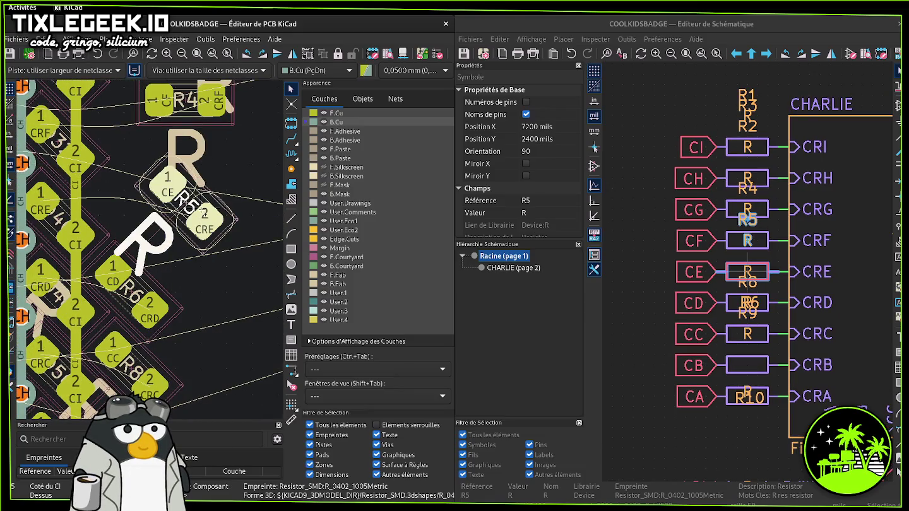
pyautogui.click(154, 241)
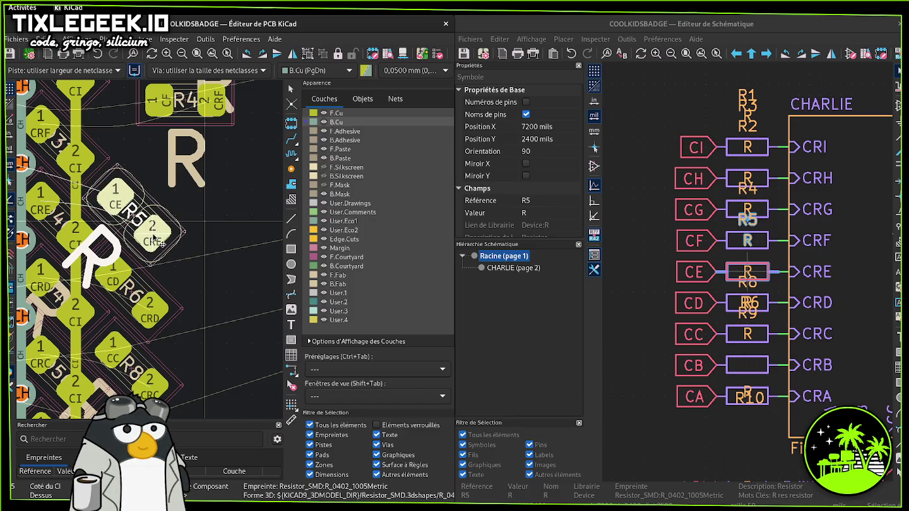
# - Rotate R4 by 45° and place it diagonally beside the CRF pads
pyautogui.moveTo(169, 205); pyautogui.dragTo(192, 339, button='middle')
pyautogui.click(232, 223)
pyautogui.press('m')
pyautogui.press('r')
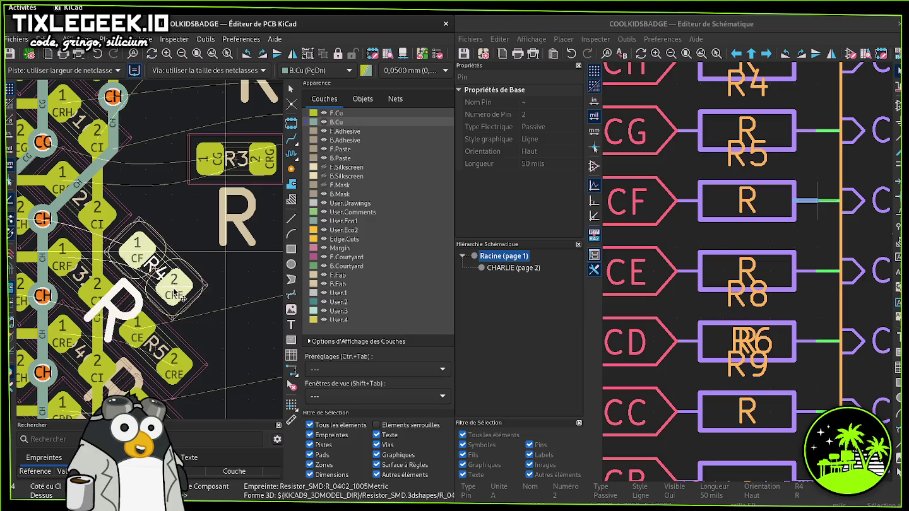
pyautogui.click(180, 298)
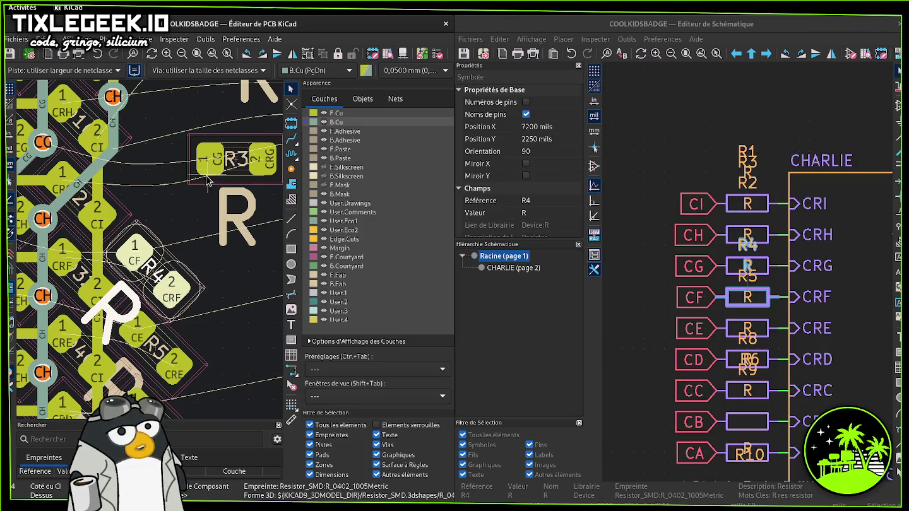
# - Rotate R3 by 45° and place it diagonally beside the CRG pads
pyautogui.scroll(2, 210, 179)
pyautogui.click(207, 214)
pyautogui.press('m')
pyautogui.press('r')
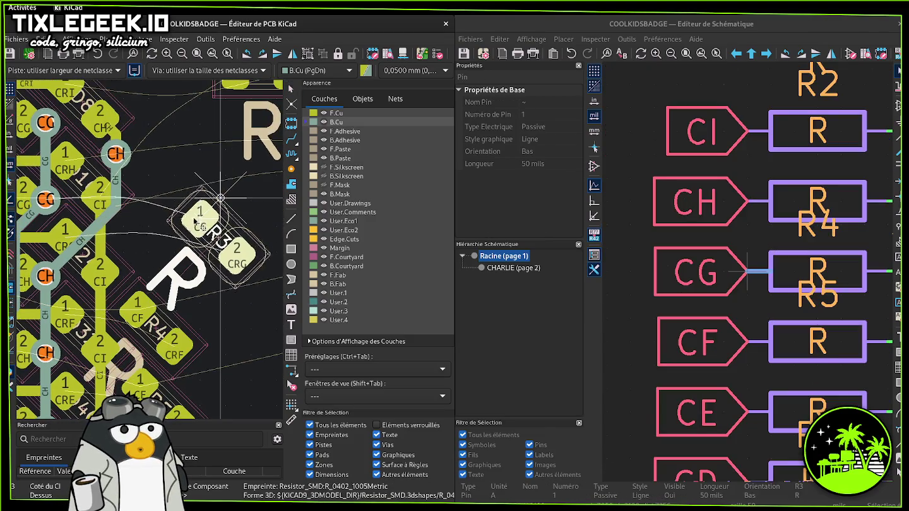
pyautogui.click(140, 239)
# - Rotate R1 45°, place it at the matrix top, and nudge the CH via
pyautogui.scroll(3, 217, 162)
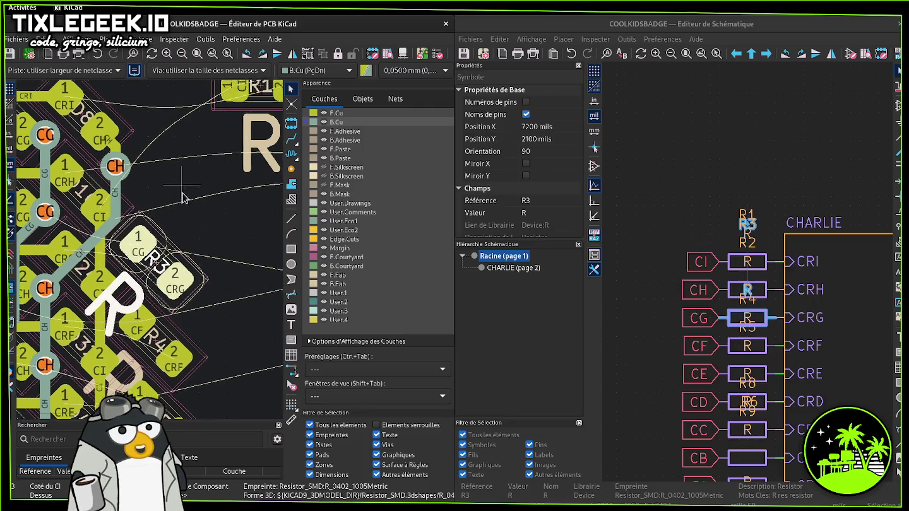
pyautogui.click(226, 148)
pyautogui.press('m')
pyautogui.press('r')
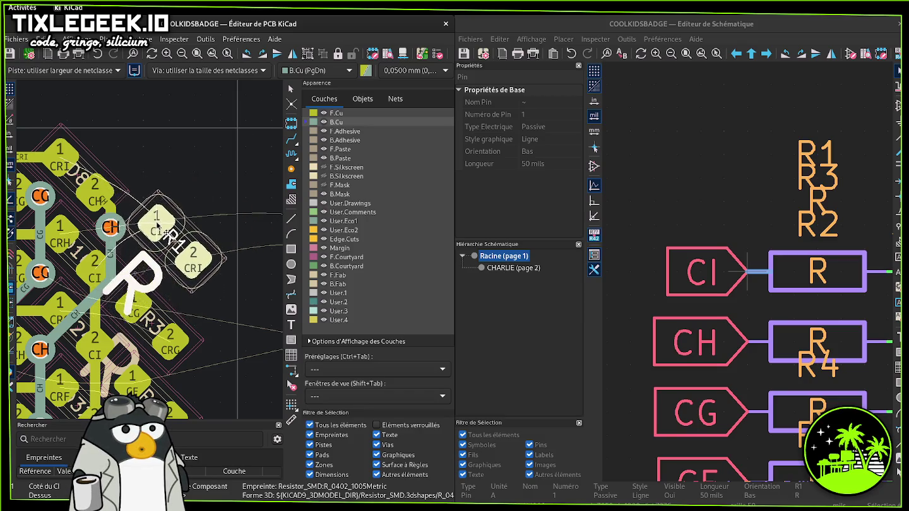
pyautogui.click(170, 235)
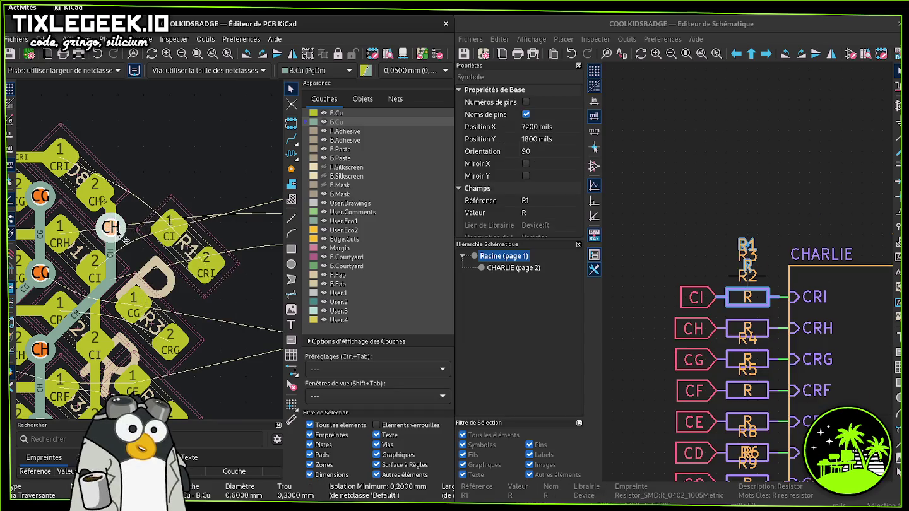
pyautogui.moveTo(116, 231); pyautogui.dragTo(116, 243)
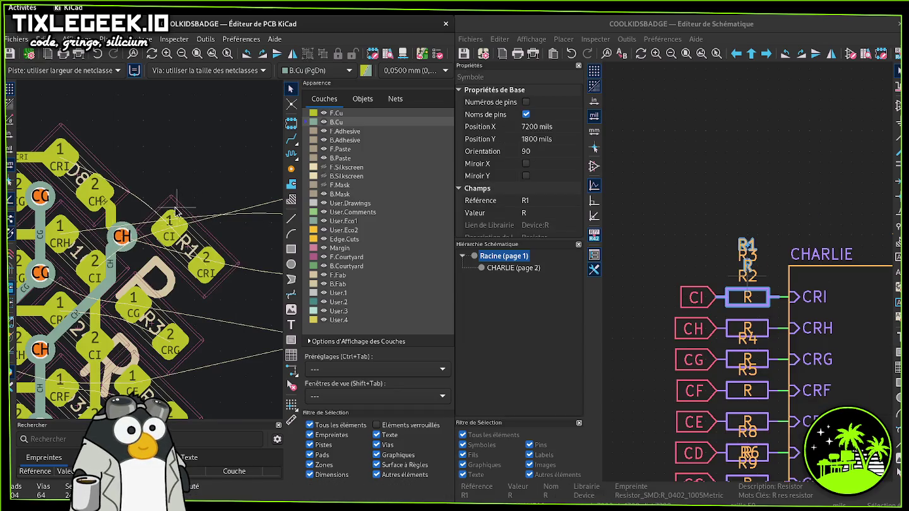
pyautogui.click(120, 238)
# - Move the CH via up-left and nudge R1 up-left beside the LED matrix
pyautogui.moveTo(123, 239); pyautogui.dragTo(112, 229)
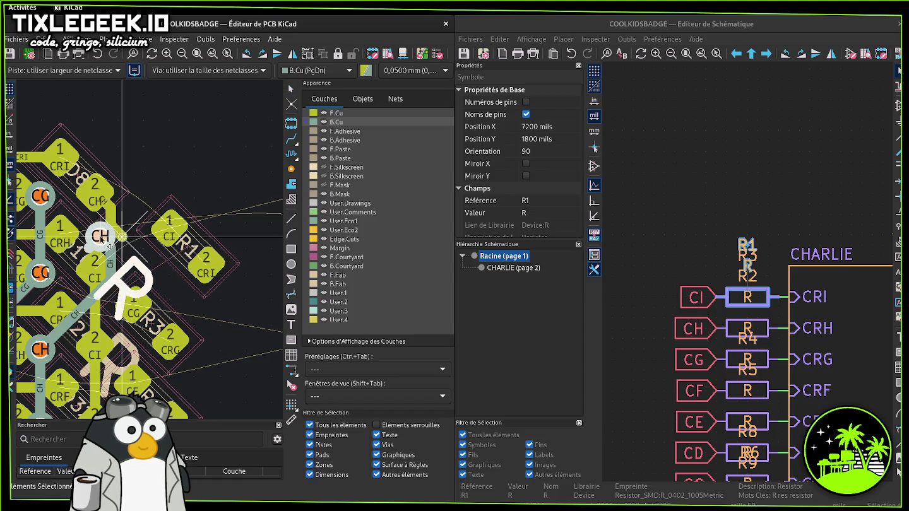
pyautogui.click(145, 224)
pyautogui.moveTo(166, 218)
pyautogui.mouseDown()
pyautogui.moveTo(154, 245)
pyautogui.moveTo(147, 228)
pyautogui.mouseUp()
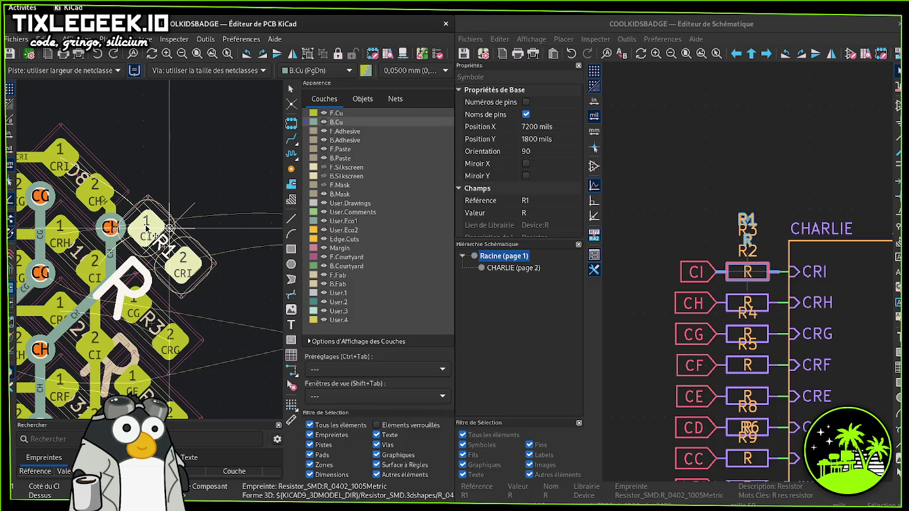
pyautogui.moveTo(155, 237); pyautogui.dragTo(151, 236)
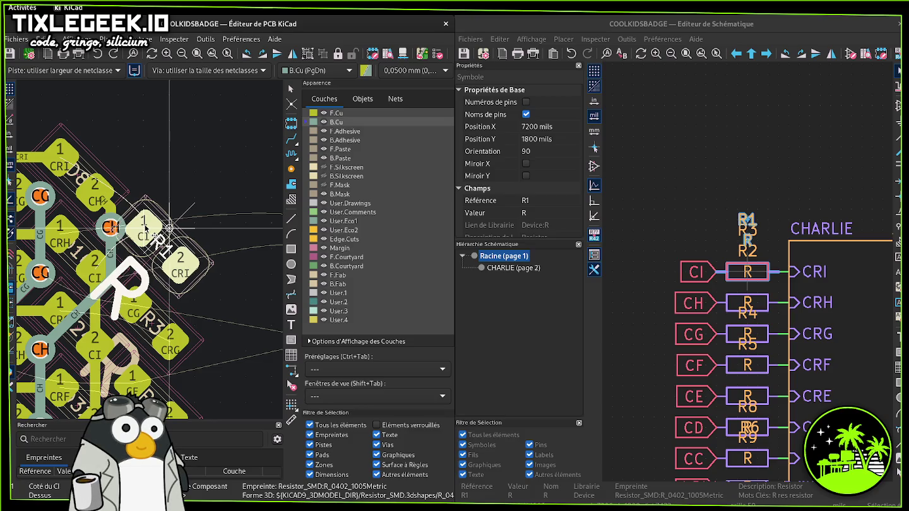
pyautogui.click(145, 224)
pyautogui.click(117, 226)
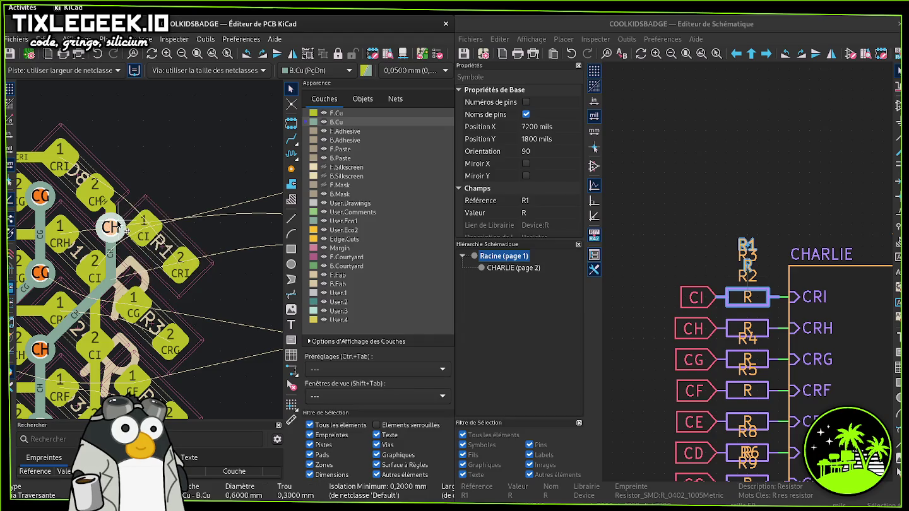
pyautogui.moveTo(118, 224); pyautogui.dragTo(111, 196)
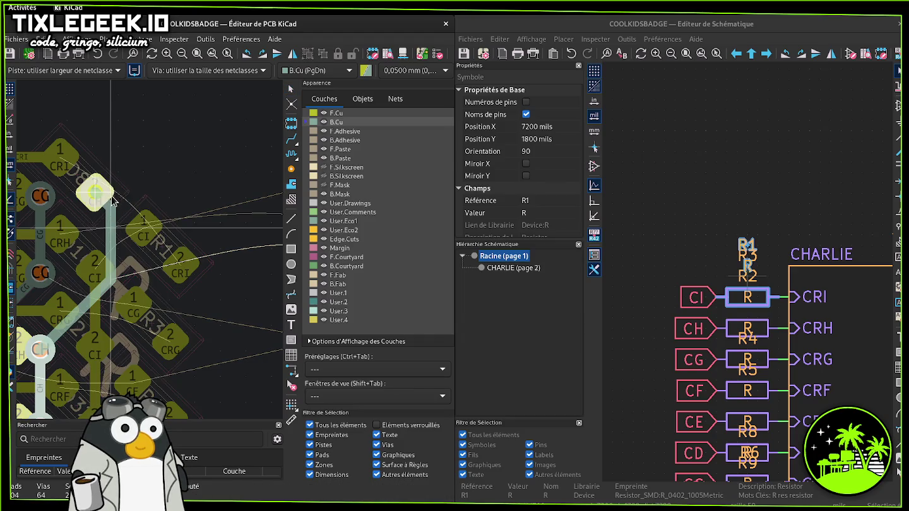
pyautogui.click(116, 209)
pyautogui.click(136, 232)
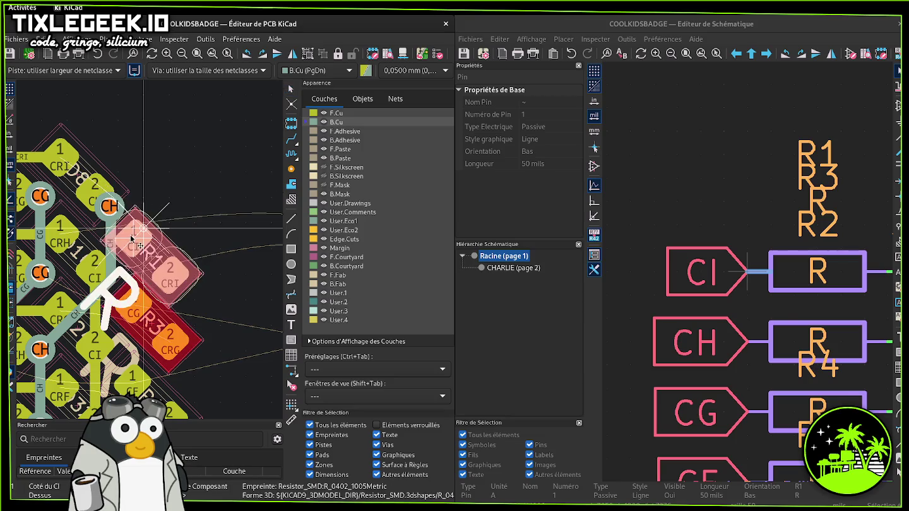
pyautogui.moveTo(135, 231); pyautogui.dragTo(137, 233)
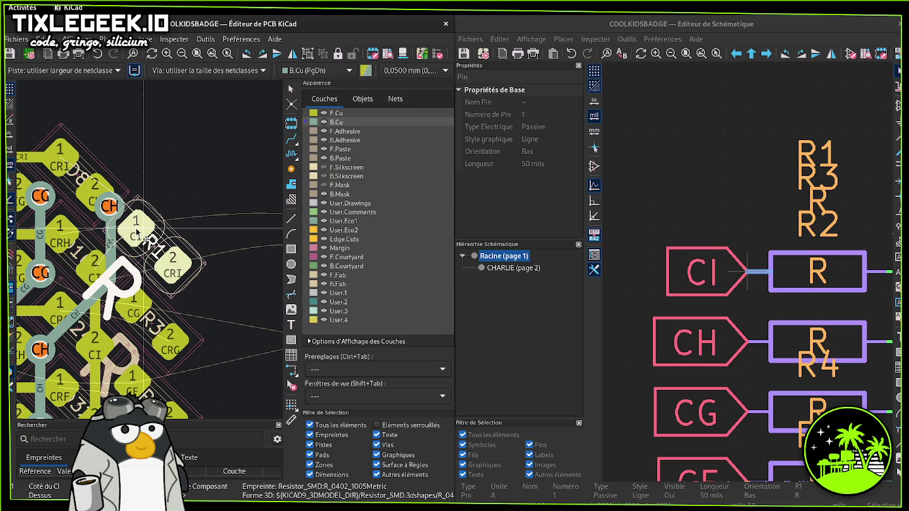
# - Begin a track from R1's CI pad, then switch to back copper
pyautogui.scroll(-1, 136, 232)
pyautogui.scroll(-2, 146, 243)
pyautogui.scroll(1, 154, 249)
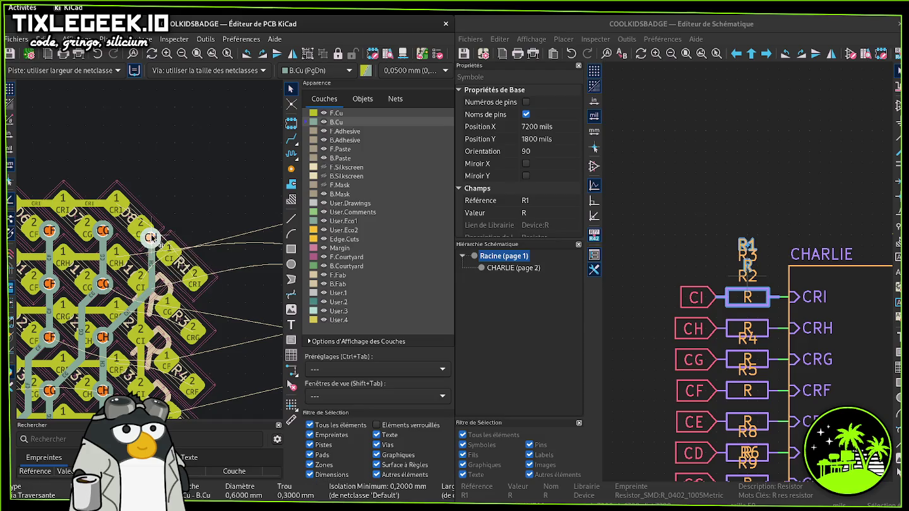
pyautogui.press('x')
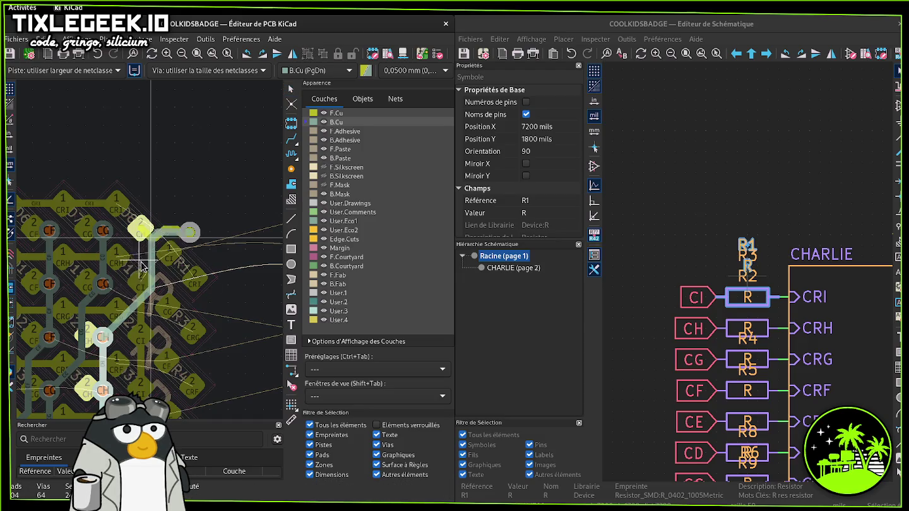
pyautogui.press('Escape')
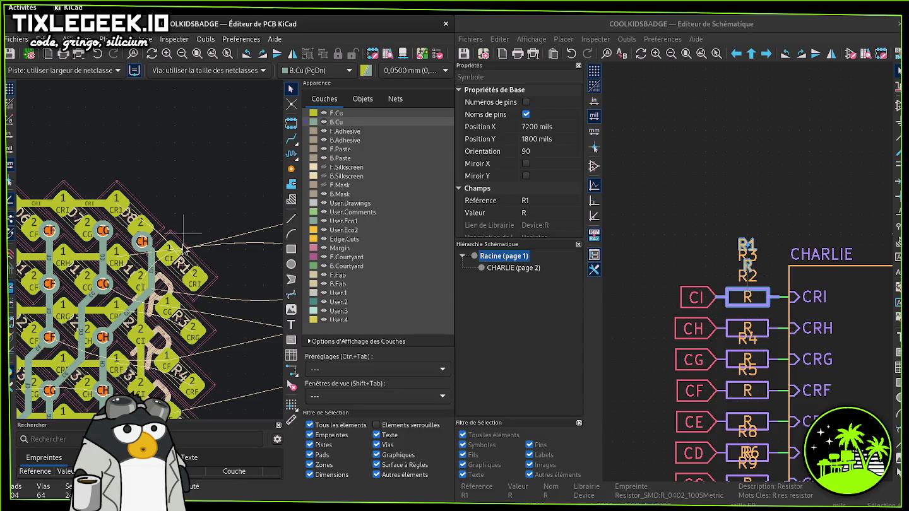
pyautogui.click(291, 139)
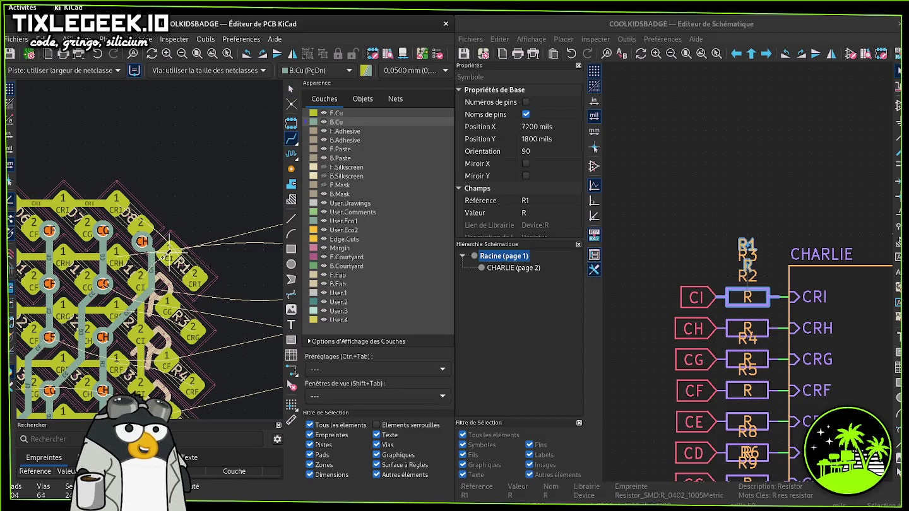
pyautogui.click(169, 252)
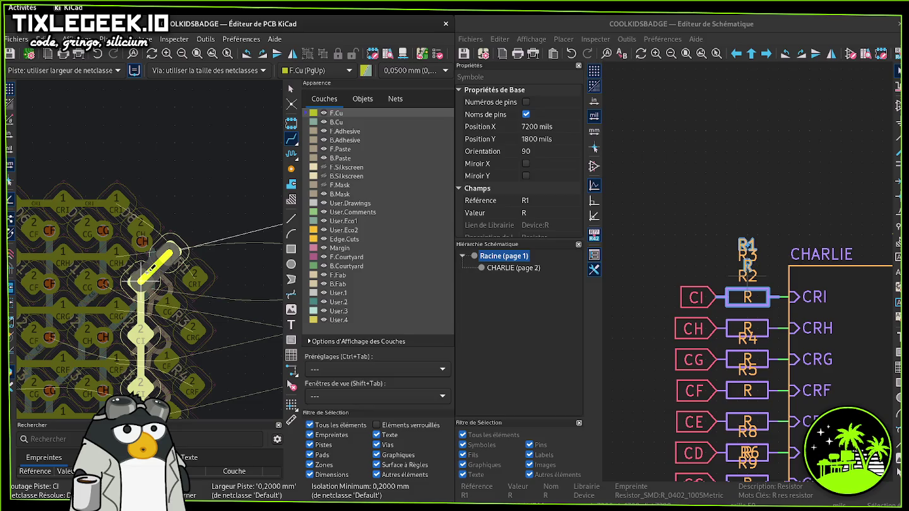
pyautogui.press('Escape')
pyautogui.press('pagedown')
# - Route the CG track on back copper from the CG pad toward R3's pad
pyautogui.click(165, 305)
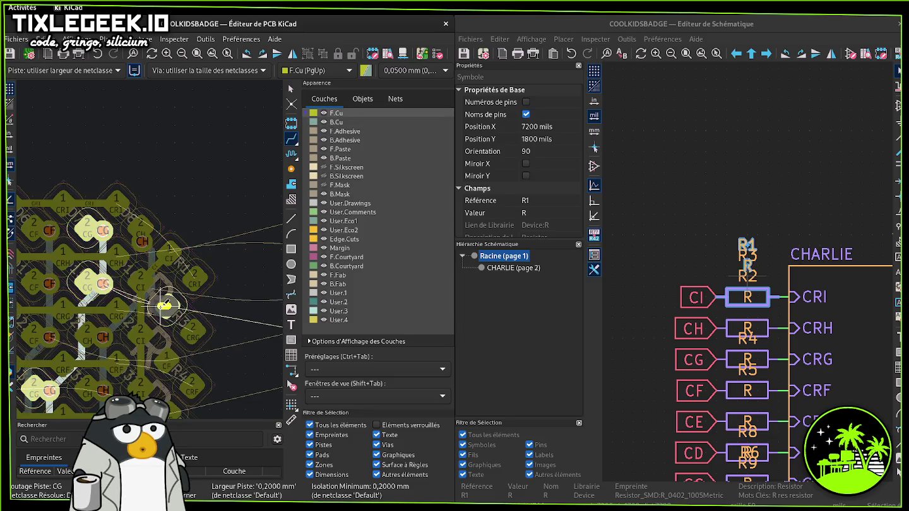
pyautogui.scroll(1, 165, 305)
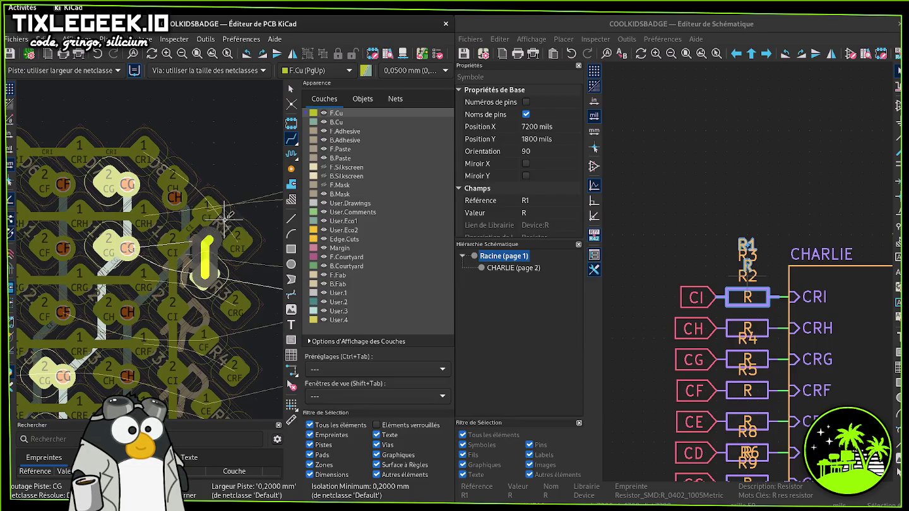
pyautogui.press('pagedown')
pyautogui.press('Escape')
pyautogui.click(213, 270)
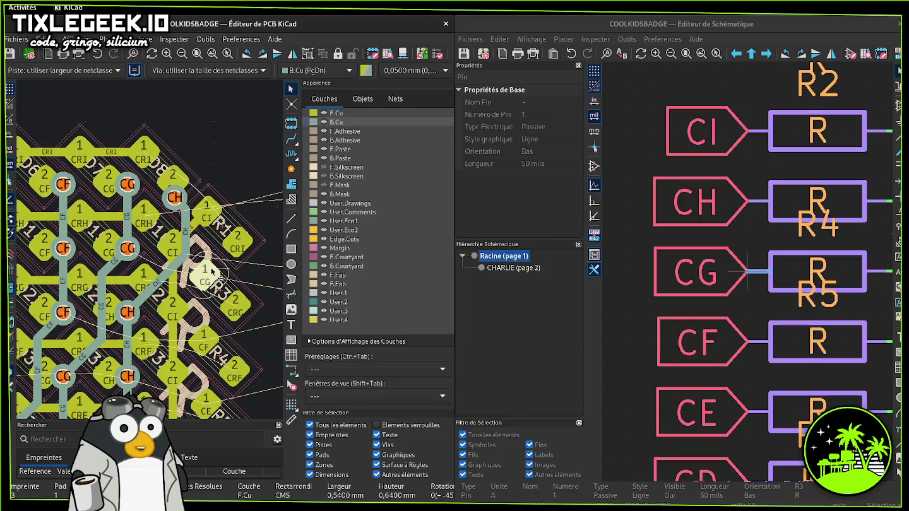
# - Rotate R3 by 180° and route the CG track from the matrix pad to R3
pyautogui.click(214, 272)
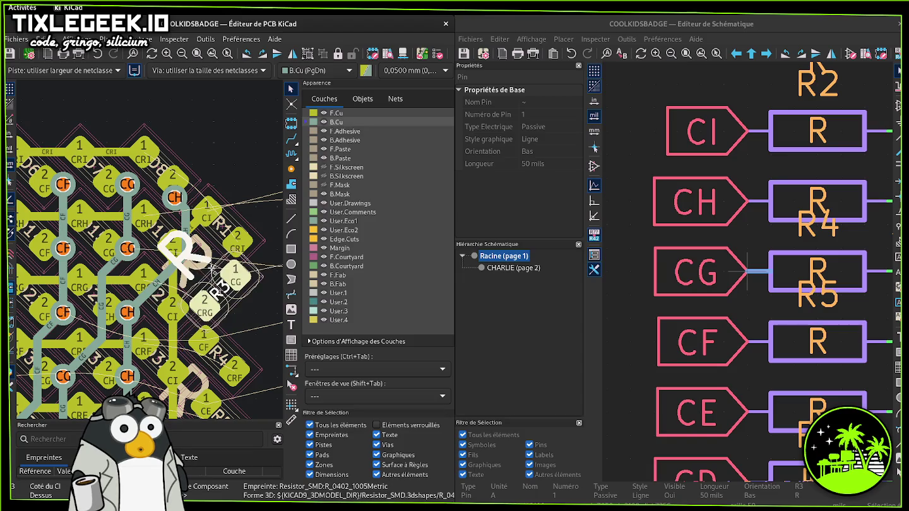
pyautogui.press('r')
pyautogui.press('r')
pyautogui.click(292, 138)
pyautogui.click(127, 249)
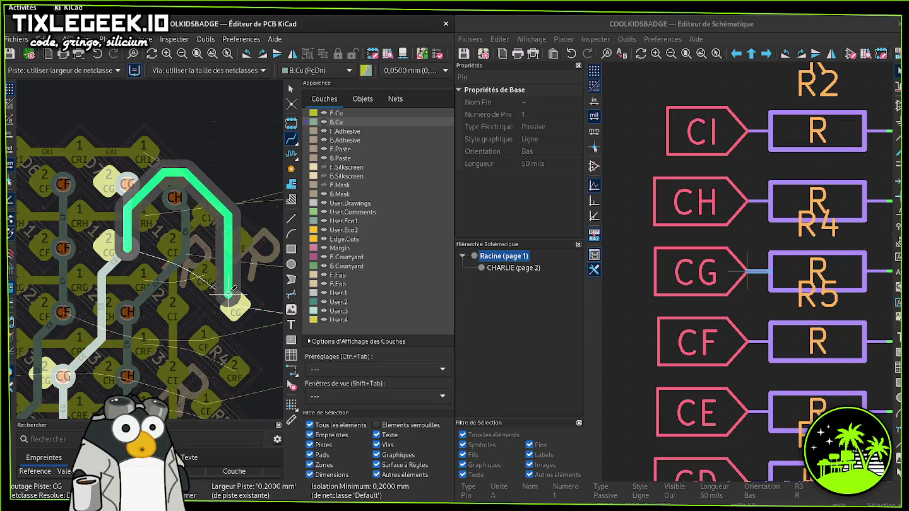
pyautogui.press('Escape')
# - Start a track from R3's pad, toggling between front and back copper
pyautogui.click(201, 276)
pyautogui.press('pageup')
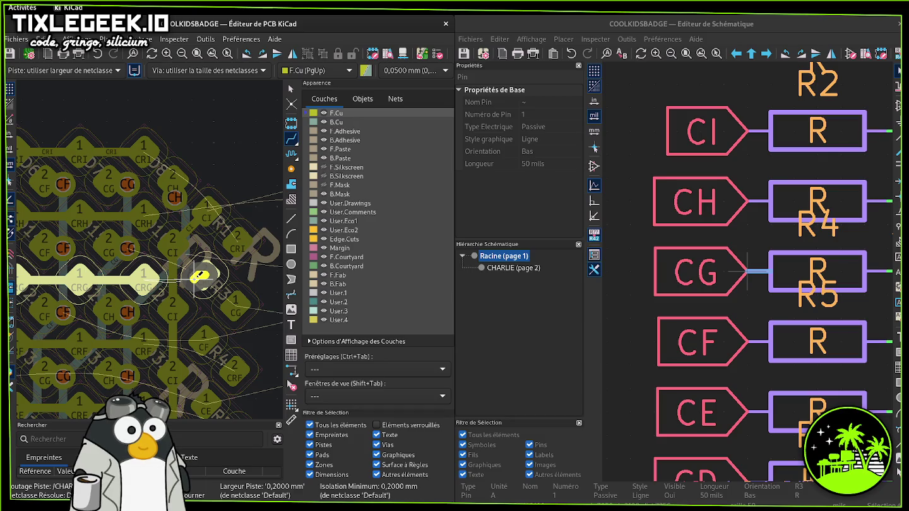
pyautogui.press('pagedown')
pyautogui.scroll(-1, 201, 276)
pyautogui.scroll(-2, 201, 276)
pyautogui.scroll(-2, 202, 275)
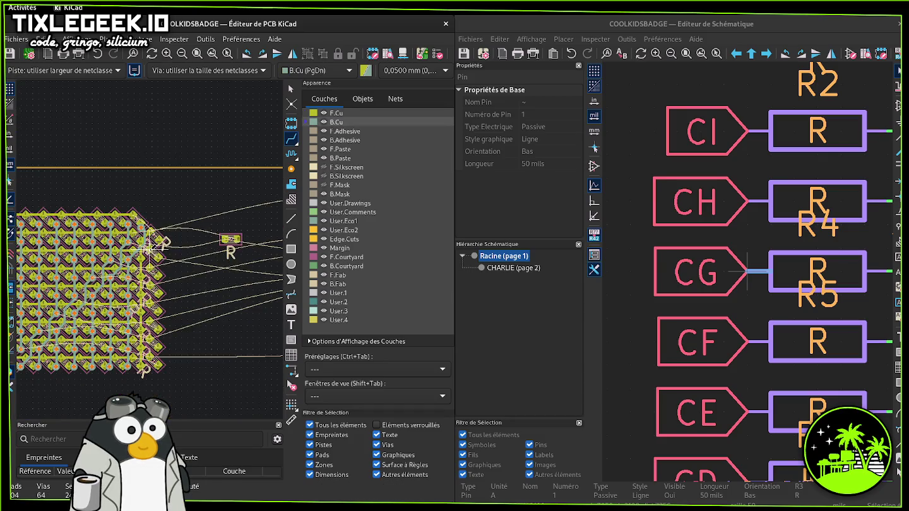
# - Box-select the resistor footprints along the LED matrix's right edge
pyautogui.moveTo(118, 271)
pyautogui.mouseDown(button='middle')
pyautogui.moveTo(183, 287)
pyautogui.moveTo(173, 275)
pyautogui.mouseUp(button='middle')
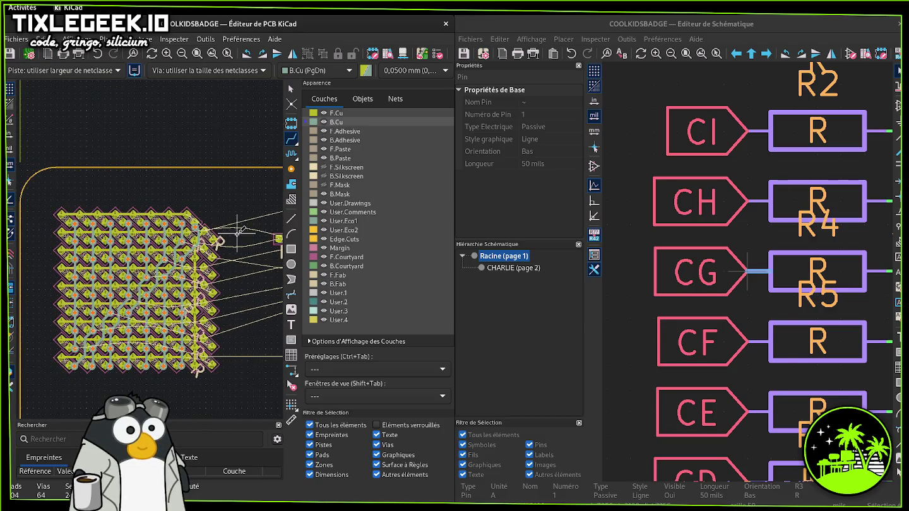
pyautogui.press('Escape')
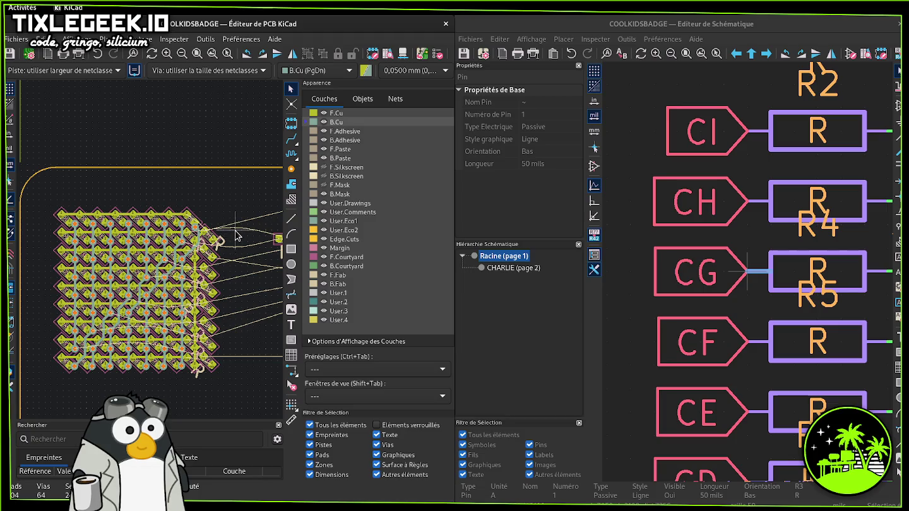
pyautogui.moveTo(234, 230); pyautogui.dragTo(212, 389)
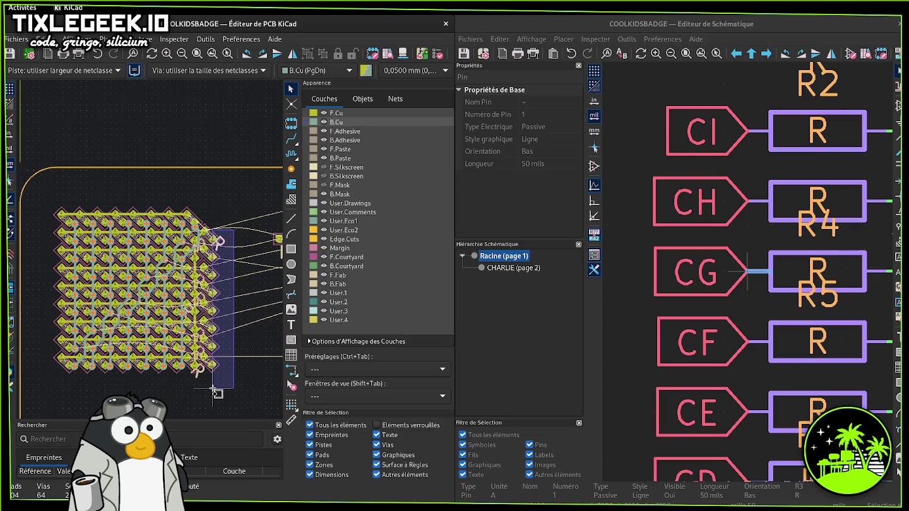
pyautogui.scroll(2, 214, 353)
pyautogui.scroll(3, 190, 316)
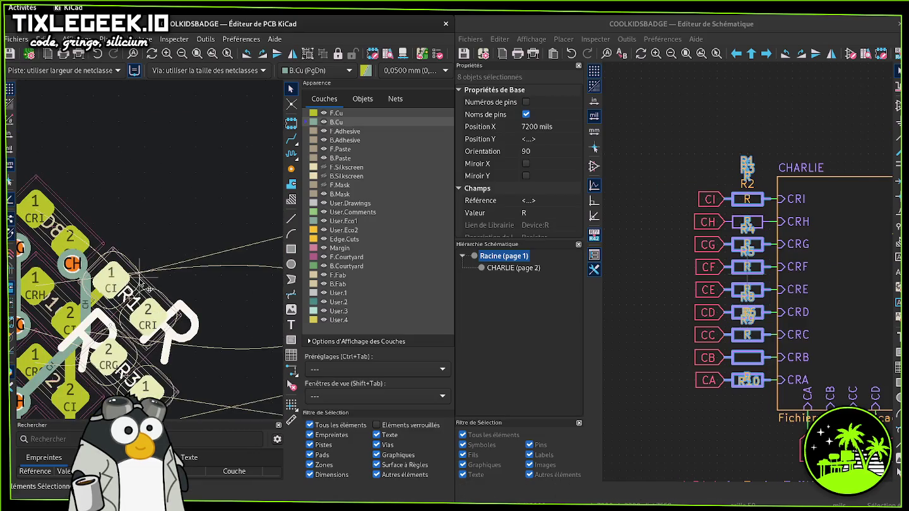
# - Clear the selection and box-select the stacked resistor footprints
pyautogui.click(100, 309)
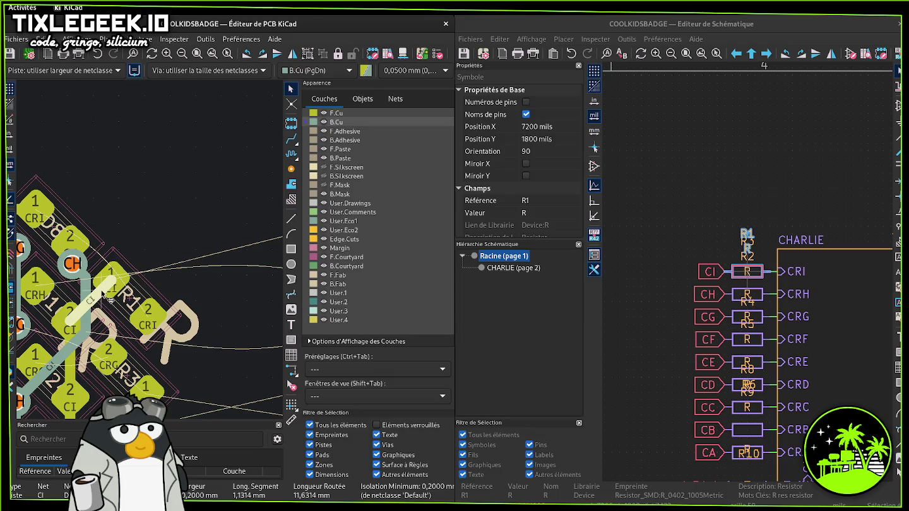
pyautogui.press('Escape')
pyautogui.scroll(-2, 120, 309)
pyautogui.scroll(-2, 132, 315)
pyautogui.scroll(-2, 144, 325)
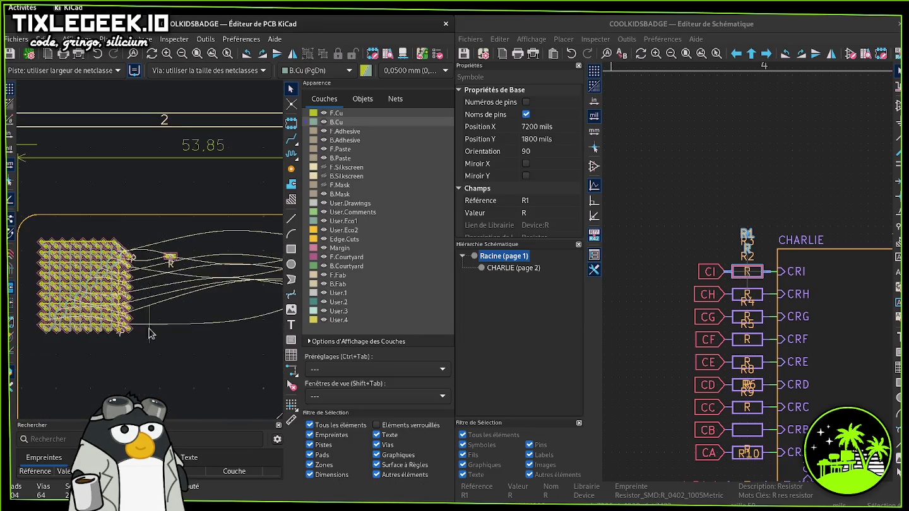
pyautogui.scroll(1, 151, 329)
pyautogui.moveTo(149, 345)
pyautogui.mouseDown()
pyautogui.moveTo(175, 243)
pyautogui.moveTo(183, 295)
pyautogui.moveTo(147, 149)
pyautogui.moveTo(125, 151)
pyautogui.mouseUp()
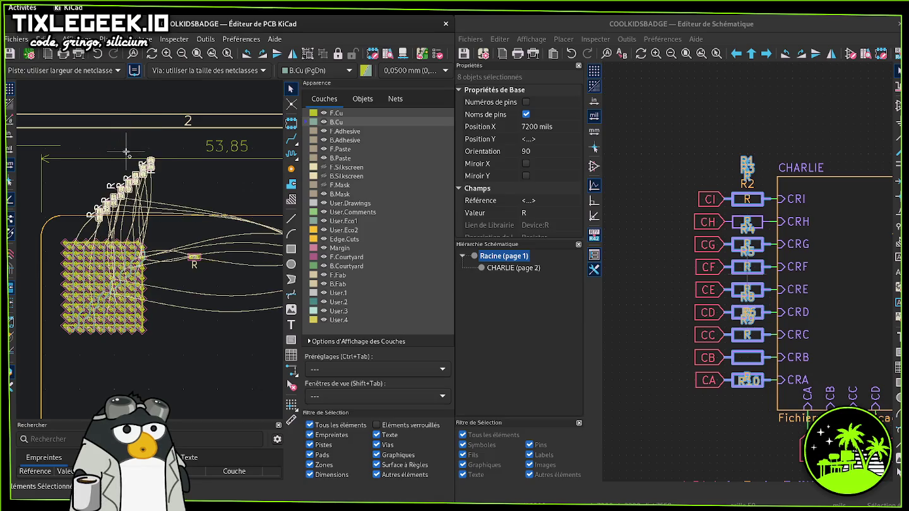
# - Pack the resistors into a row, rotate it 180° and place it below the matrix
pyautogui.press('p')
pyautogui.click(69, 218)
pyautogui.scroll(5, 66, 228)
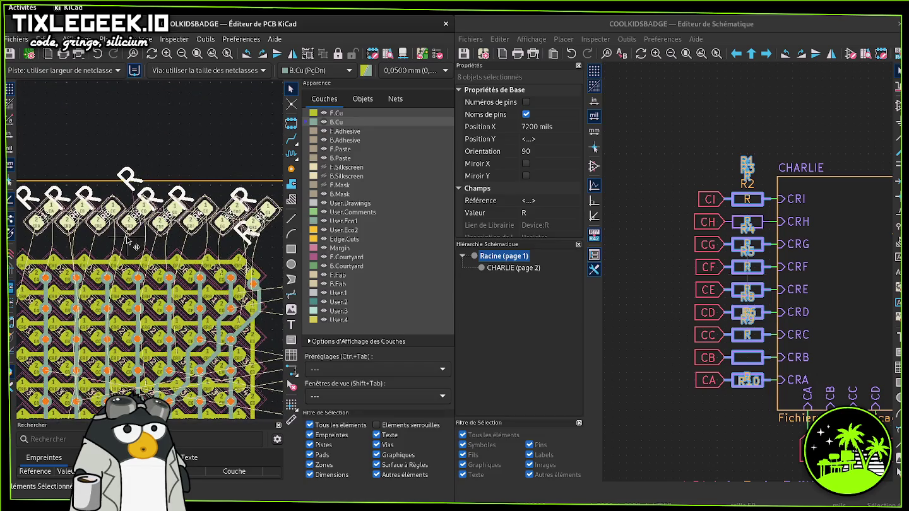
pyautogui.moveTo(144, 248); pyautogui.dragTo(169, 245, button='middle')
pyautogui.press('r')
pyautogui.press('r')
pyautogui.press('r')
pyautogui.press('r')
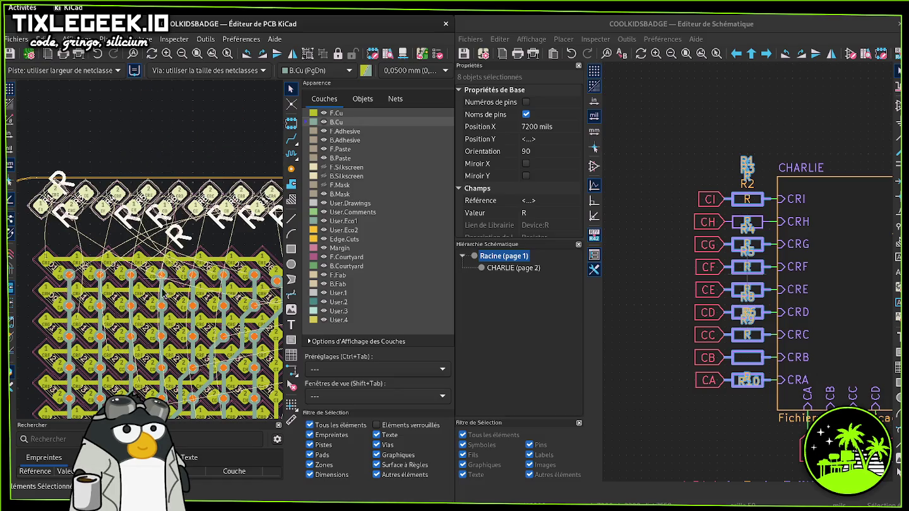
pyautogui.scroll(-3, 156, 247)
pyautogui.scroll(-2, 155, 256)
pyautogui.moveTo(172, 201); pyautogui.dragTo(216, 422)
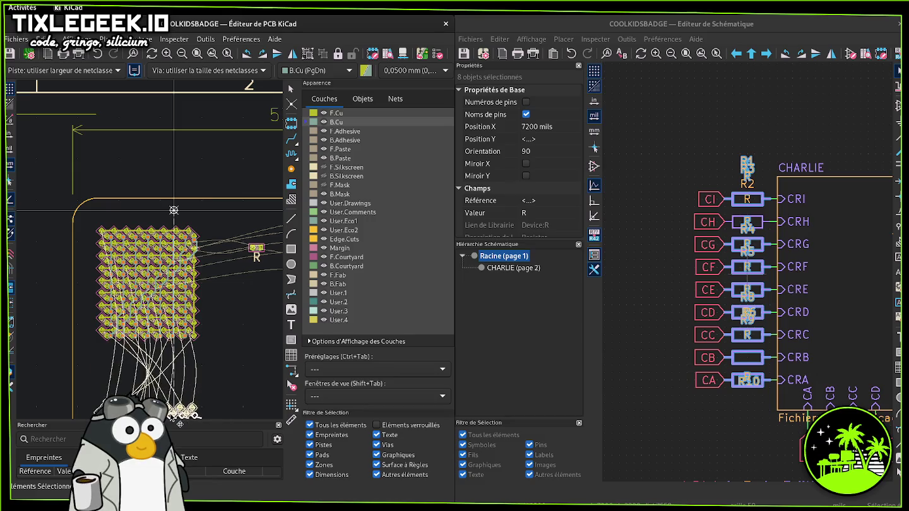
pyautogui.moveTo(217, 421)
pyautogui.mouseDown()
pyautogui.moveTo(172, 388)
pyautogui.moveTo(175, 409)
pyautogui.mouseUp()
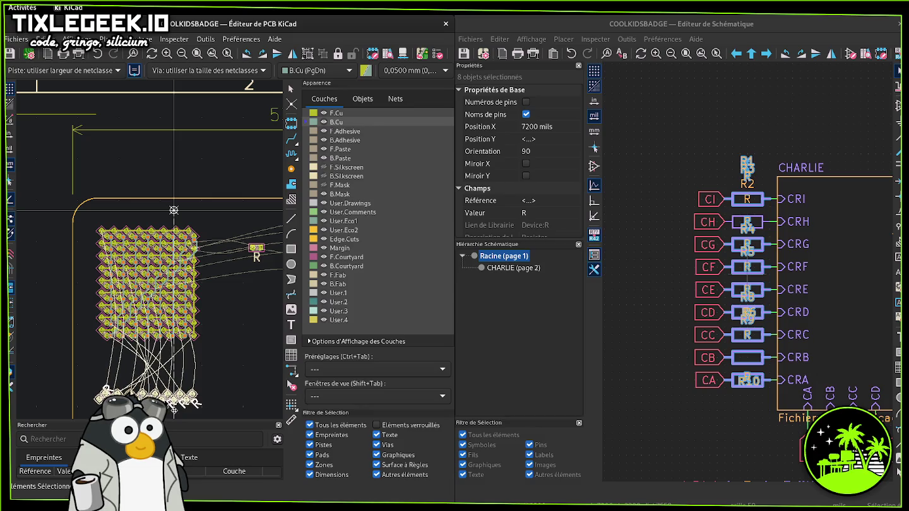
pyautogui.click(173, 407)
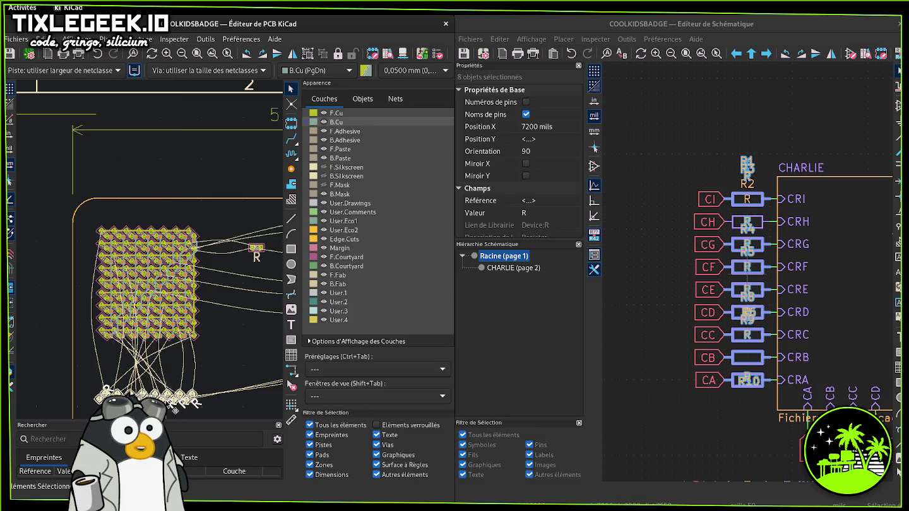
# - Make front copper active and reselect the whole resistor row
pyautogui.press('x')
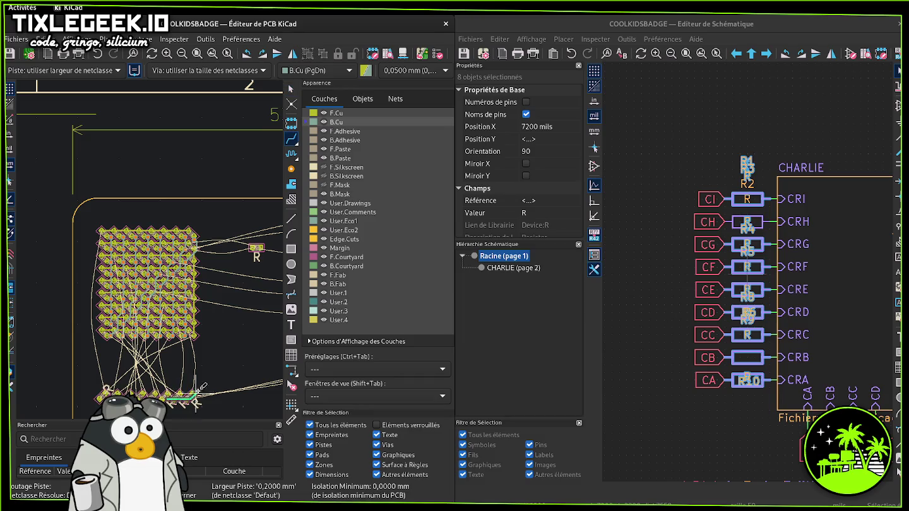
pyautogui.press('Escape')
pyautogui.moveTo(221, 380)
pyautogui.mouseDown()
pyautogui.moveTo(150, 406)
pyautogui.moveTo(96, 407)
pyautogui.mouseUp()
pyautogui.press('pageup')
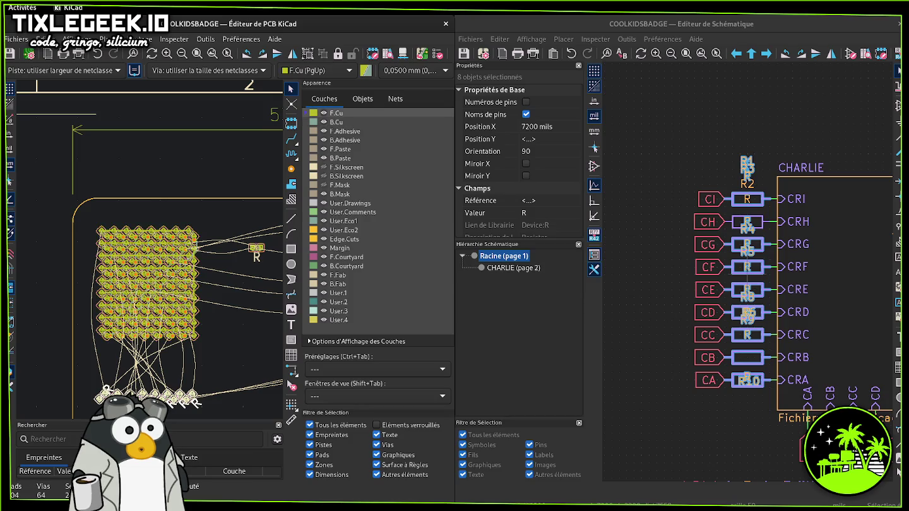
pyautogui.moveTo(240, 378); pyautogui.dragTo(91, 417)
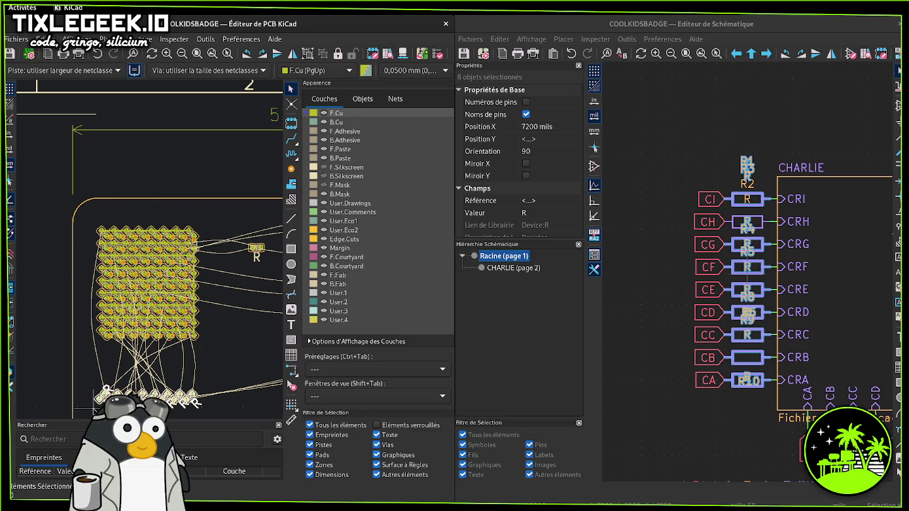
pyautogui.rightClick(179, 227)
# - Undo a side flip and mirror the selected resistors horizontally
pyautogui.click(190, 262)
pyautogui.hotkey('ctrl', 'z')
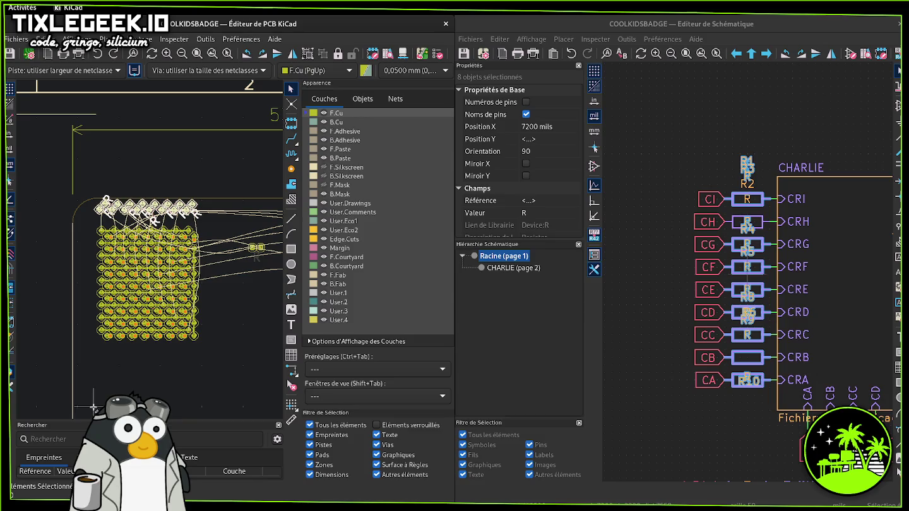
pyautogui.rightClick(170, 202)
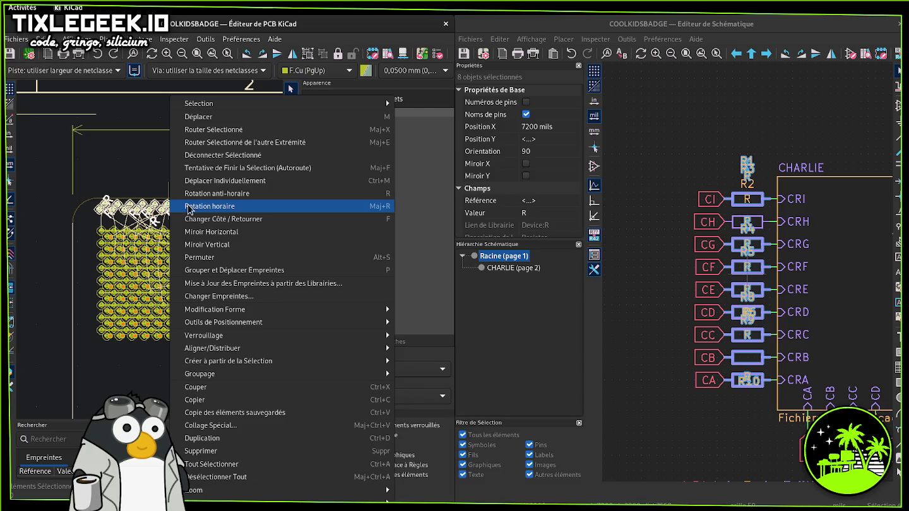
pyautogui.click(225, 233)
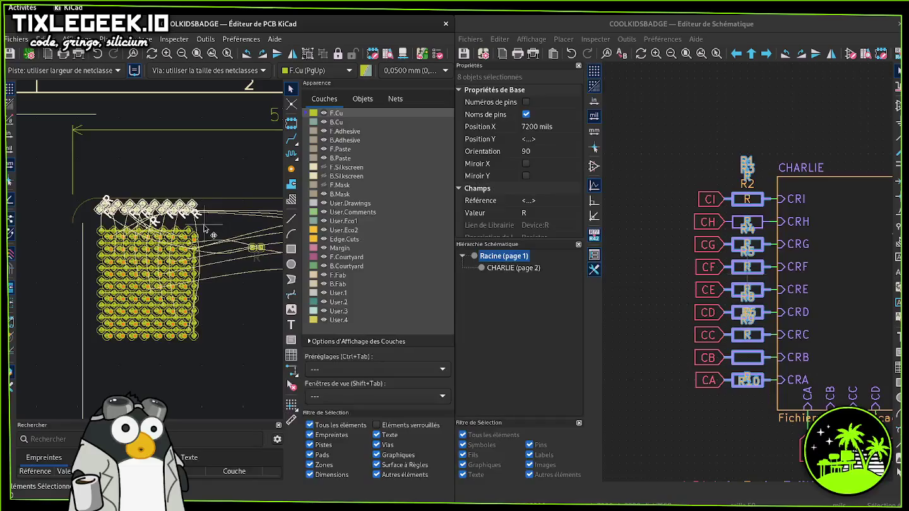
pyautogui.hotkey('ctrl', 'a')
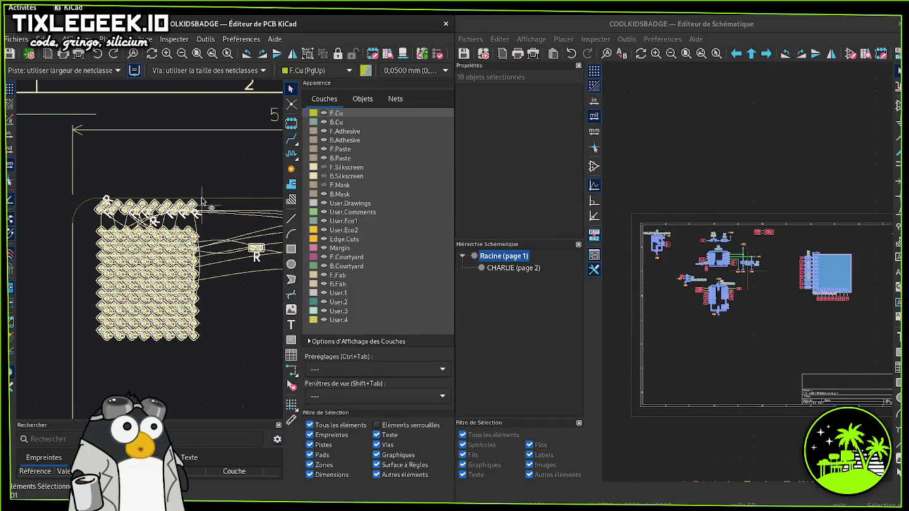
pyautogui.press('Escape')
# - Reselect the top resistor row and restore its previous orientation
pyautogui.moveTo(112, 215); pyautogui.dragTo(68, 184)
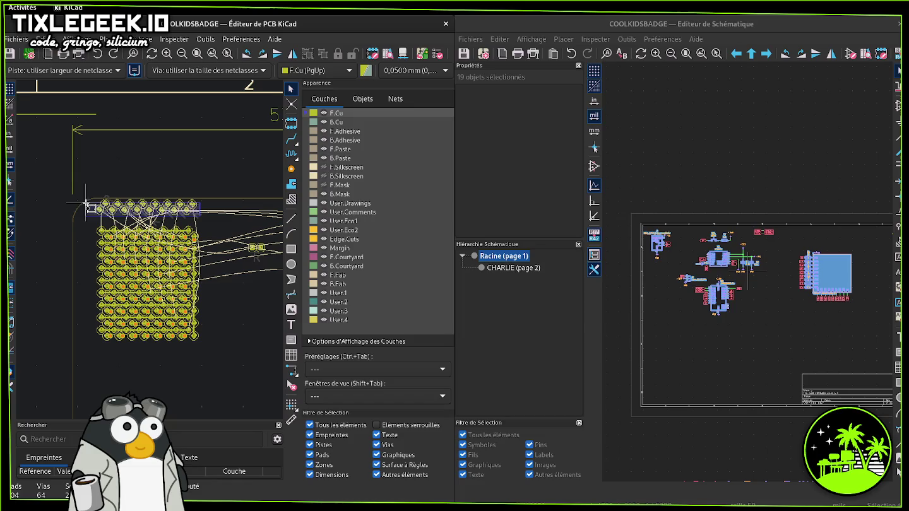
pyautogui.rightClick(129, 208)
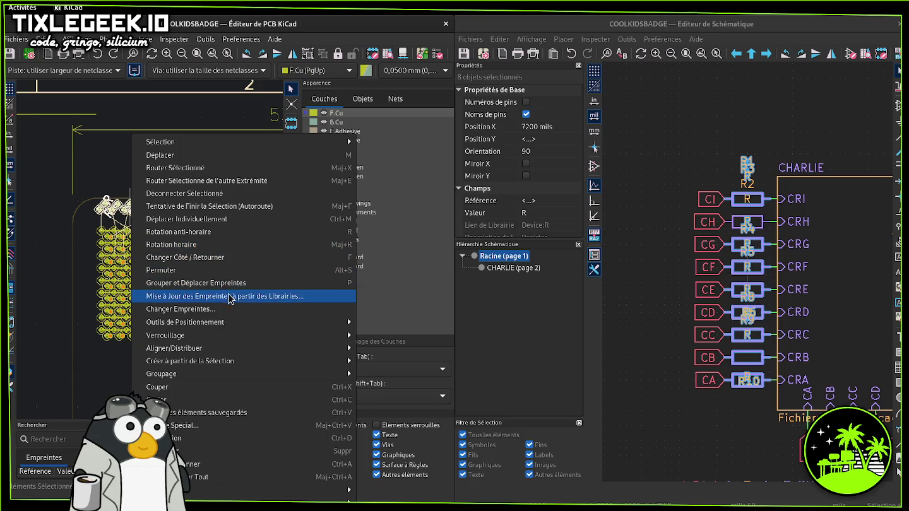
pyautogui.press('Escape')
pyautogui.hotkey('ctrl', 'z')
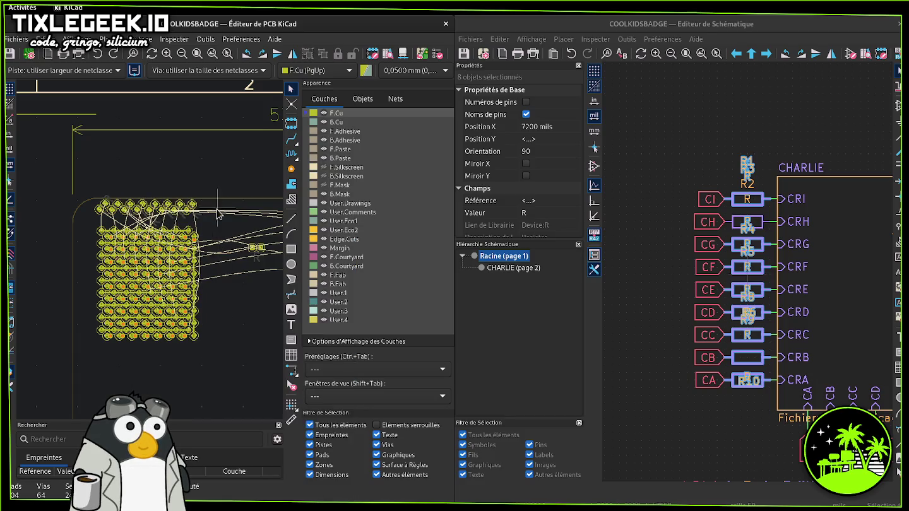
pyautogui.moveTo(203, 221)
pyautogui.mouseDown()
pyautogui.moveTo(101, 208)
pyautogui.moveTo(123, 379)
pyautogui.mouseUp()
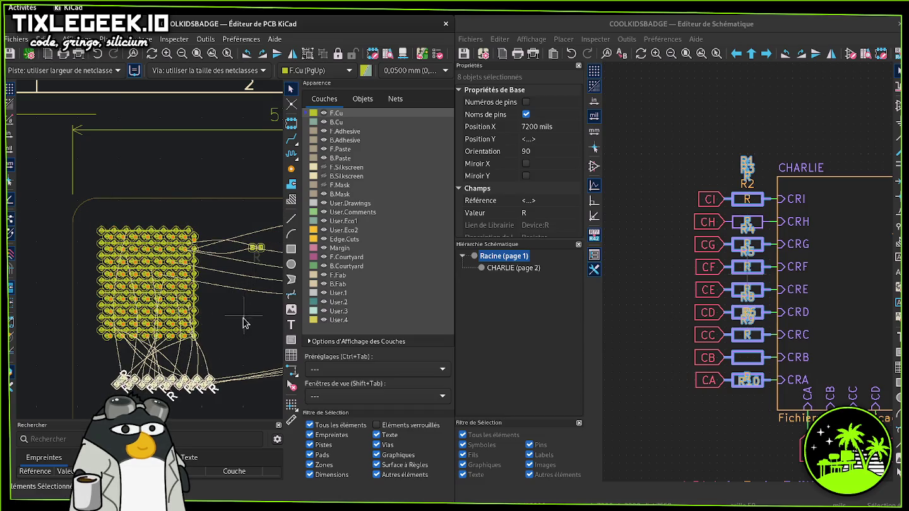
pyautogui.click(221, 379)
# - Undo further changes so the resistors run along the other diagonal
pyautogui.moveTo(221, 378); pyautogui.dragTo(144, 156, button='middle')
pyautogui.scroll(2, 145, 156)
pyautogui.scroll(-2, 183, 180)
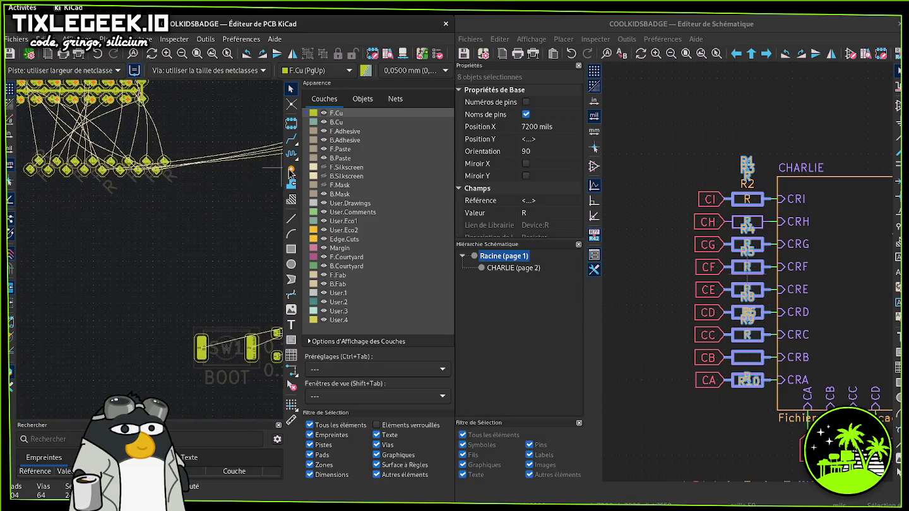
pyautogui.hotkey('ctrl', 'z')
pyautogui.moveTo(194, 162); pyautogui.dragTo(221, 334, button='middle')
pyautogui.scroll(-2, 194, 253)
pyautogui.hotkey('ctrl', 'z')
pyautogui.hotkey('ctrl', 'z')
pyautogui.hotkey('ctrl', 'z')
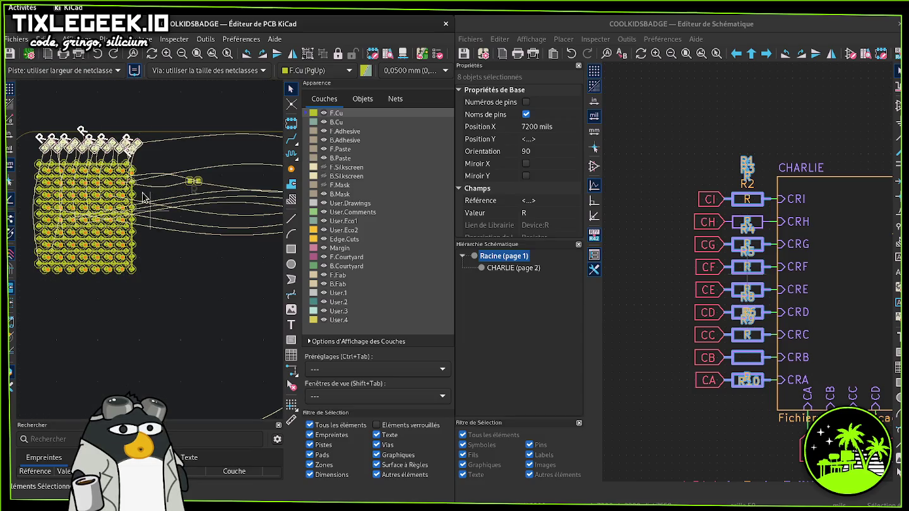
# - Move the selected resistor footprints below the LED matrix and deselect them
pyautogui.rightClick(112, 134)
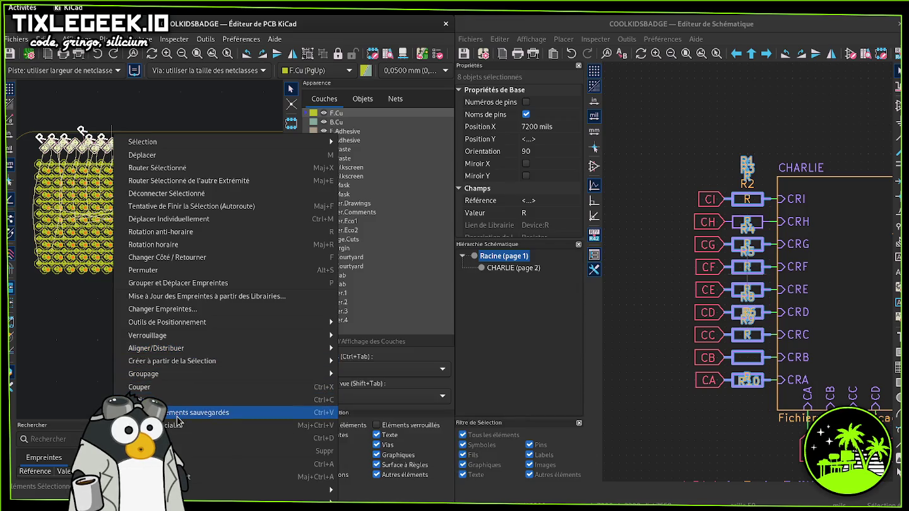
pyautogui.press('Escape')
pyautogui.moveTo(119, 149); pyautogui.dragTo(124, 339)
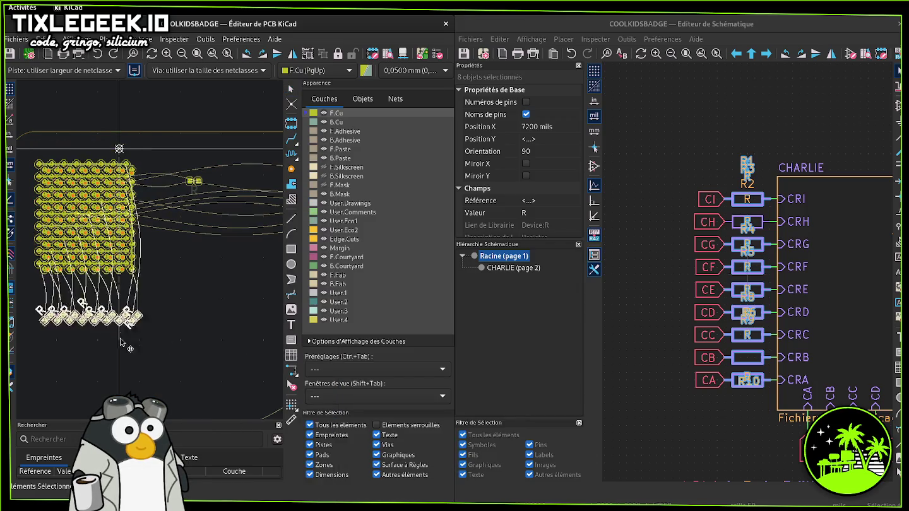
pyautogui.scroll(2, 76, 342)
pyautogui.scroll(1, 218, 346)
pyautogui.scroll(-1, 218, 346)
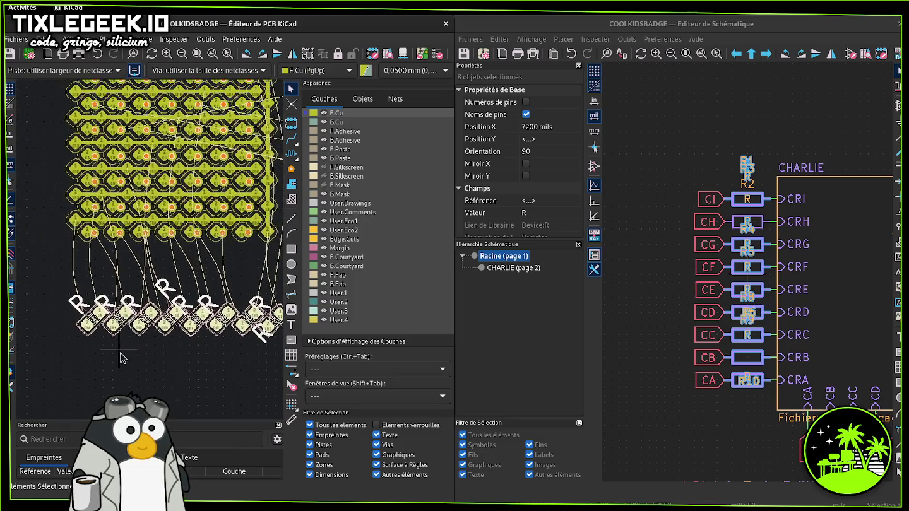
pyautogui.scroll(-1, 97, 344)
pyautogui.click(145, 281)
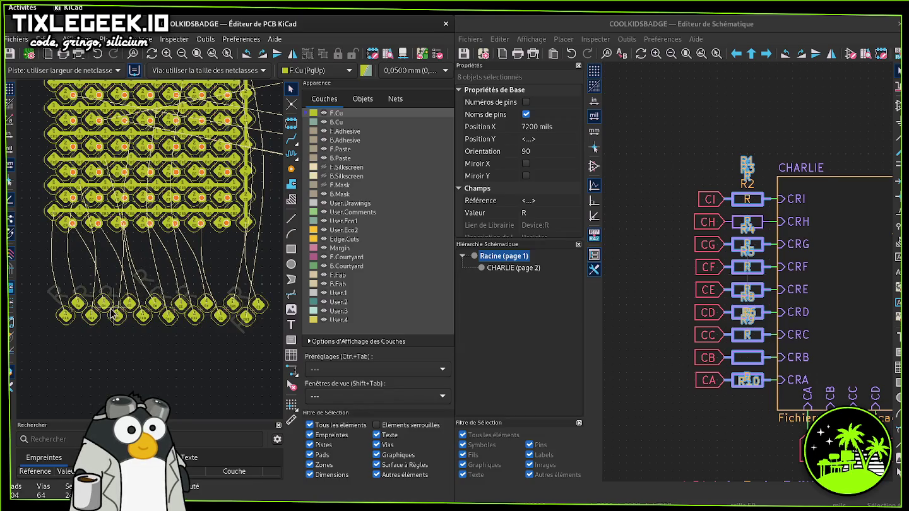
# - Drag R10 up-left toward the lower-left pads and rotate it 90°
pyautogui.click(77, 304)
pyautogui.moveTo(77, 305)
pyautogui.mouseDown()
pyautogui.moveTo(68, 242)
pyautogui.moveTo(67, 264)
pyautogui.mouseUp()
pyautogui.press('r')
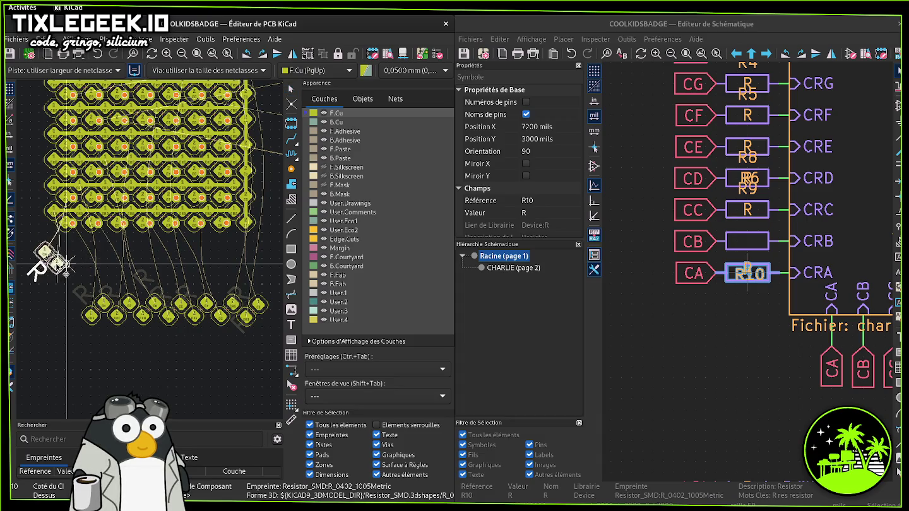
# - Place R10 rotated diagonally beside the matrix's lower-left pads
pyautogui.press('r')
pyautogui.press('r')
pyautogui.click(73, 256)
pyautogui.press('r')
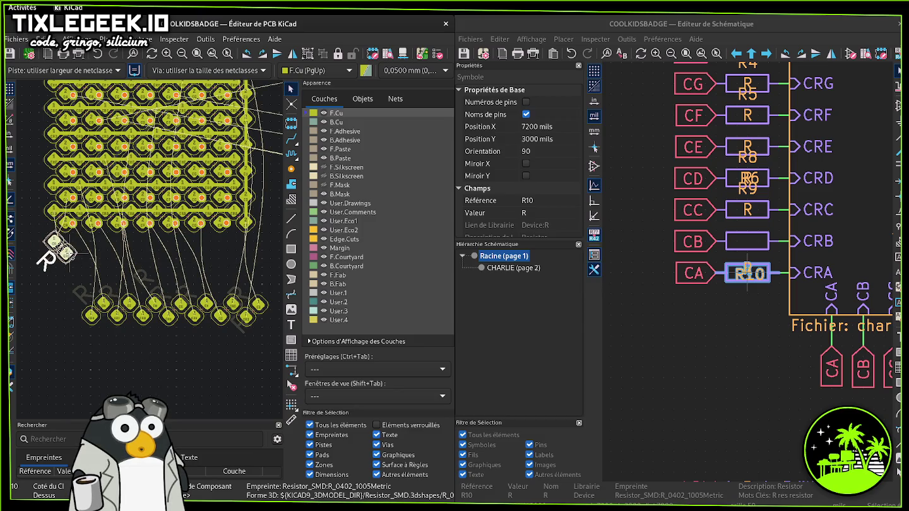
pyautogui.moveTo(62, 265); pyautogui.dragTo(59, 247)
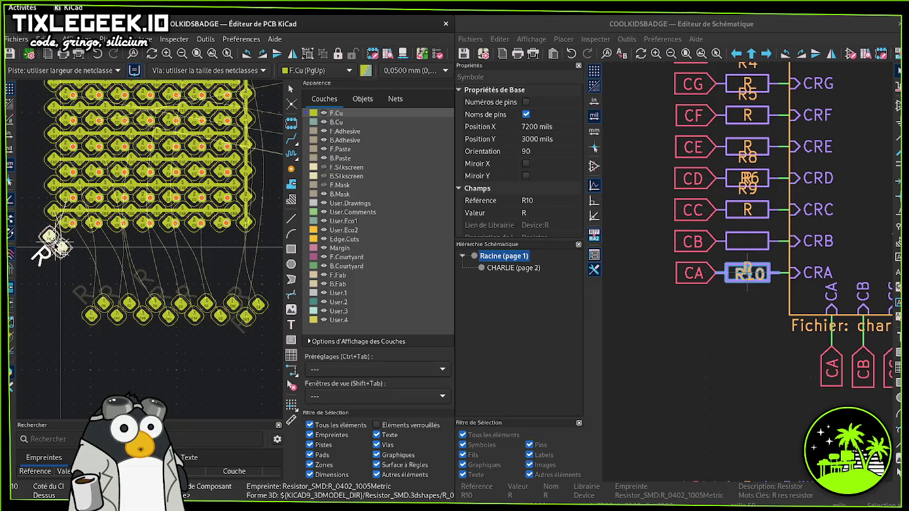
pyautogui.press('Escape')
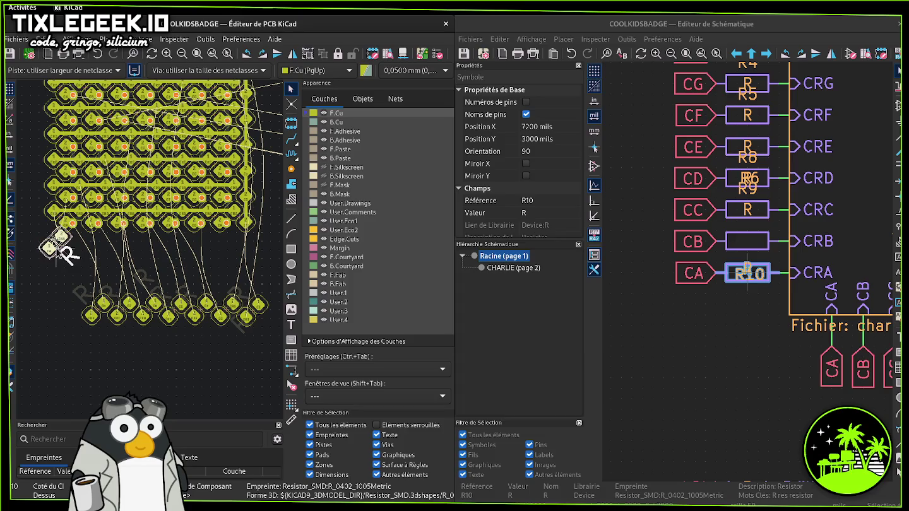
pyautogui.press('r')
pyautogui.click(67, 254)
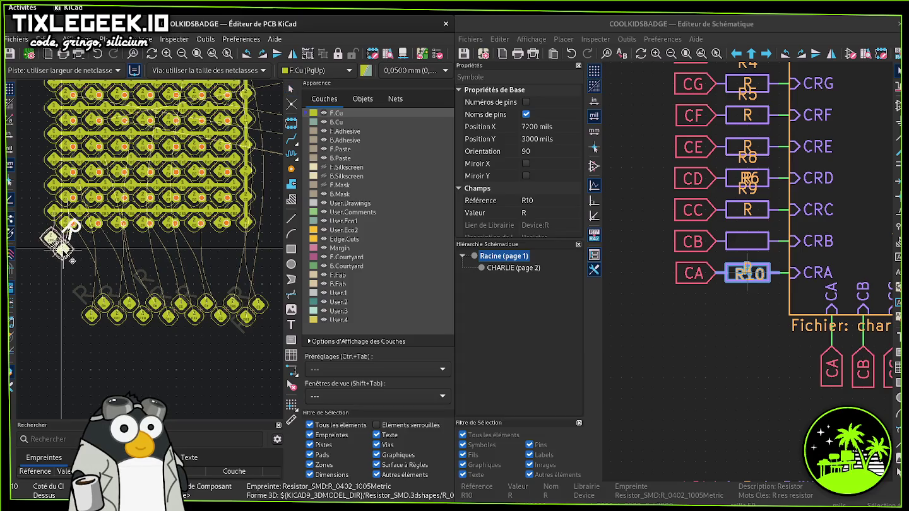
# - Rotate R9 to a diagonal and place it near the upper-left pad cluster
pyautogui.click(101, 310)
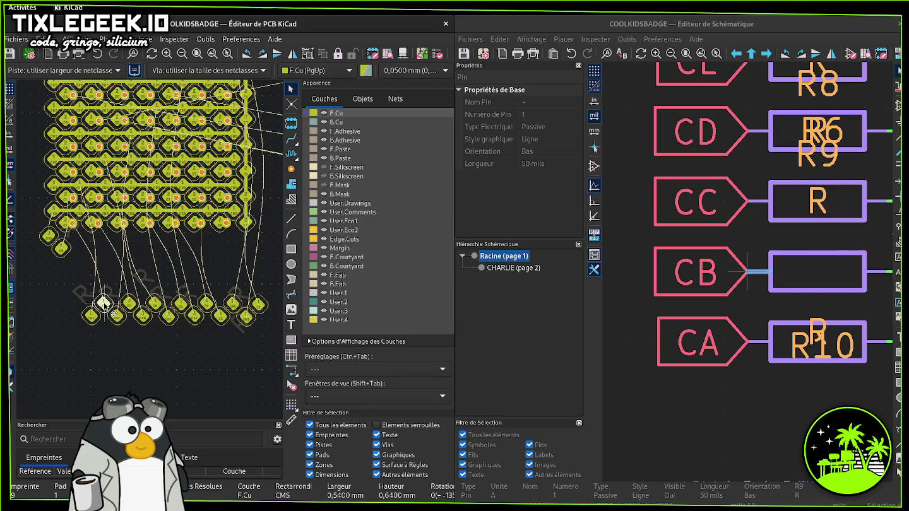
pyautogui.press('m')
pyautogui.press('r')
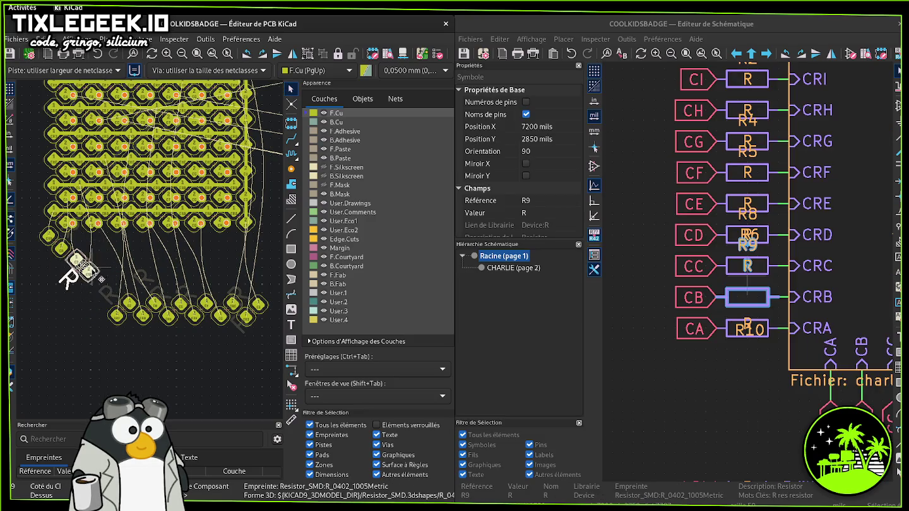
pyautogui.click(74, 247)
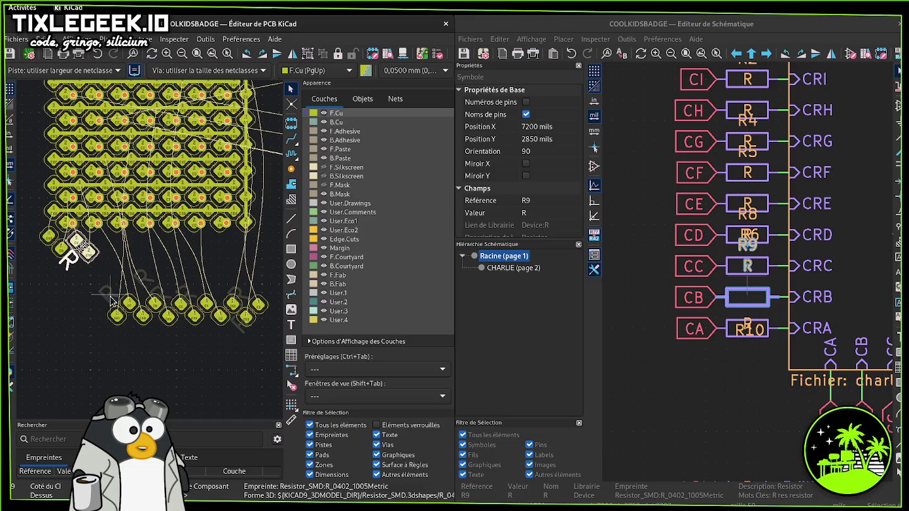
# - Move the next bottom-row resistor, R5, beside the matrix's lower pads
pyautogui.click(130, 304)
pyautogui.press('m')
pyautogui.press('r')
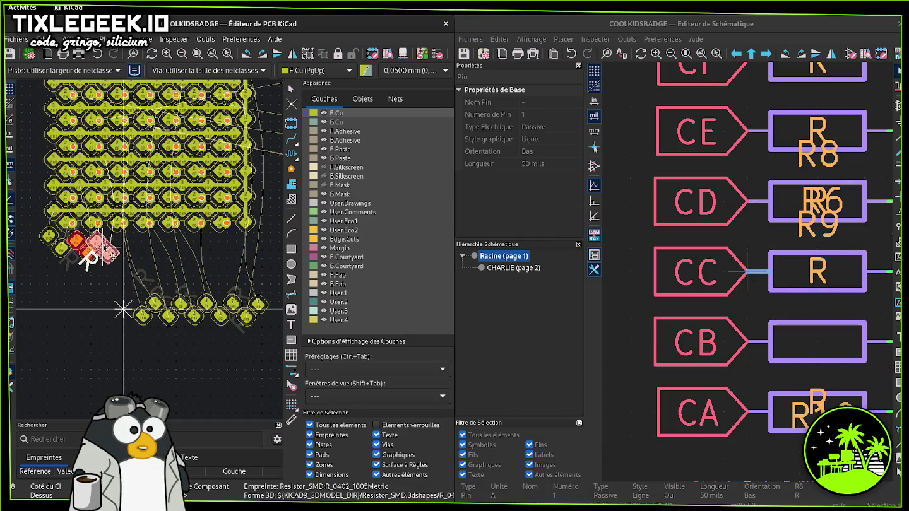
pyautogui.press('Escape')
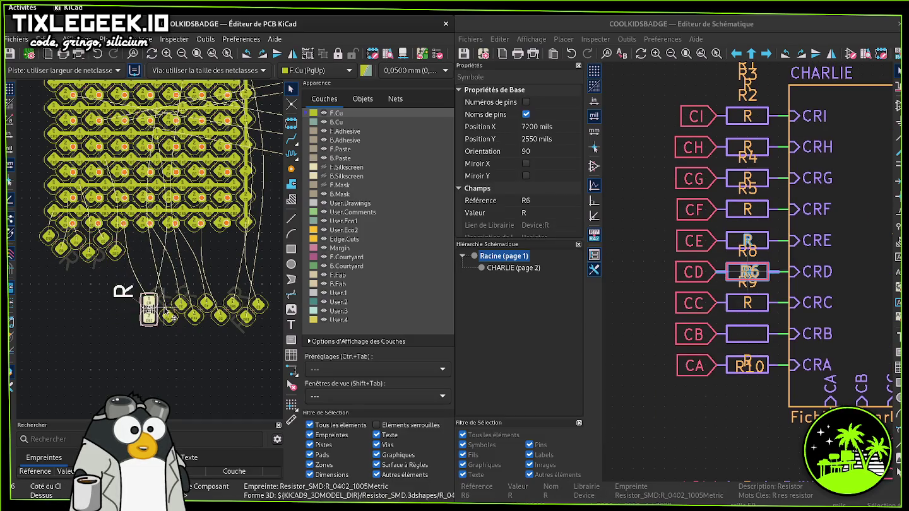
pyautogui.press('m')
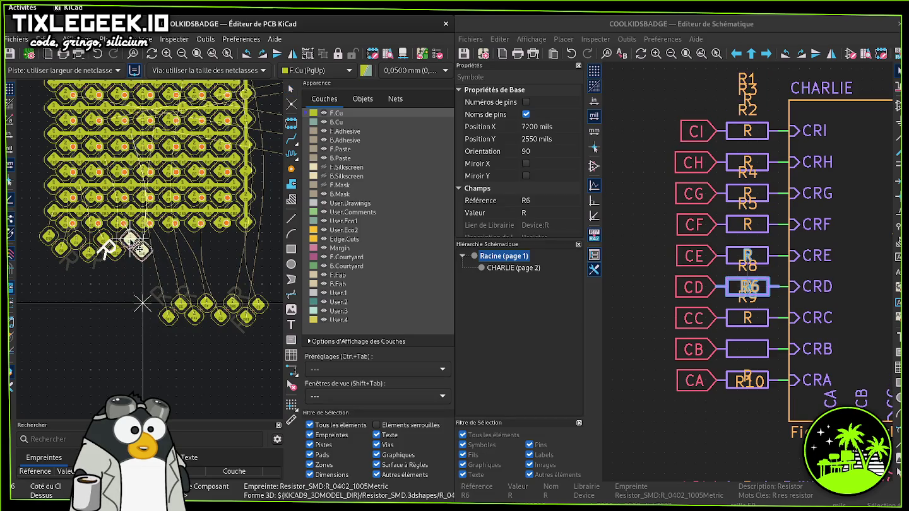
pyautogui.click(166, 311)
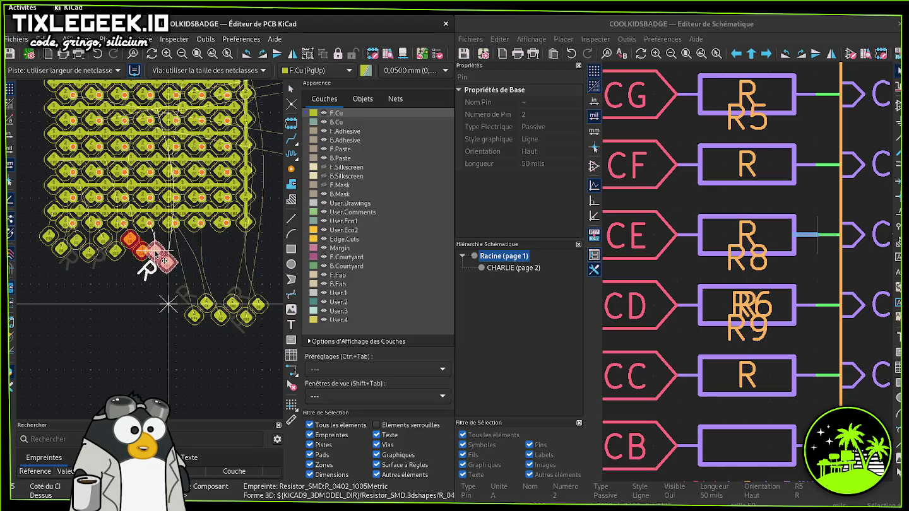
pyautogui.click(168, 255)
# - Place R1 near the matrix's lower-right pads
pyautogui.click(220, 309)
pyautogui.press('m')
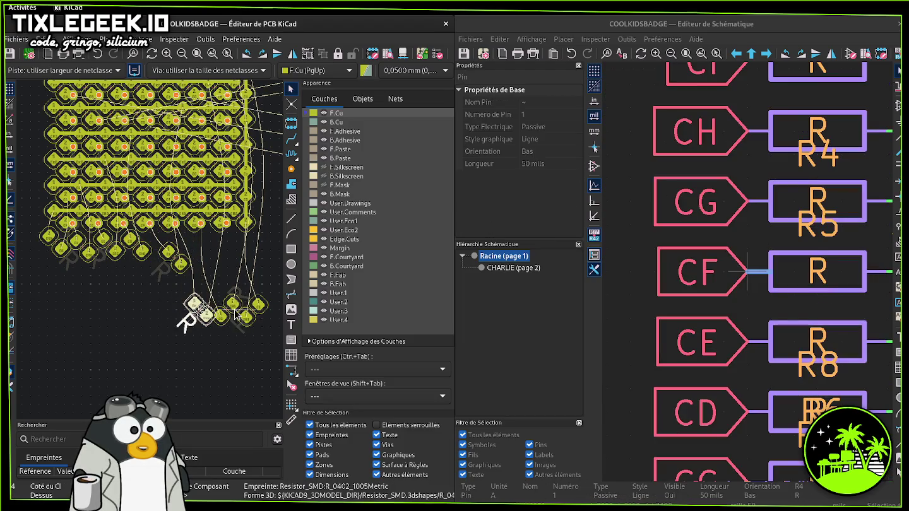
pyautogui.click(254, 302)
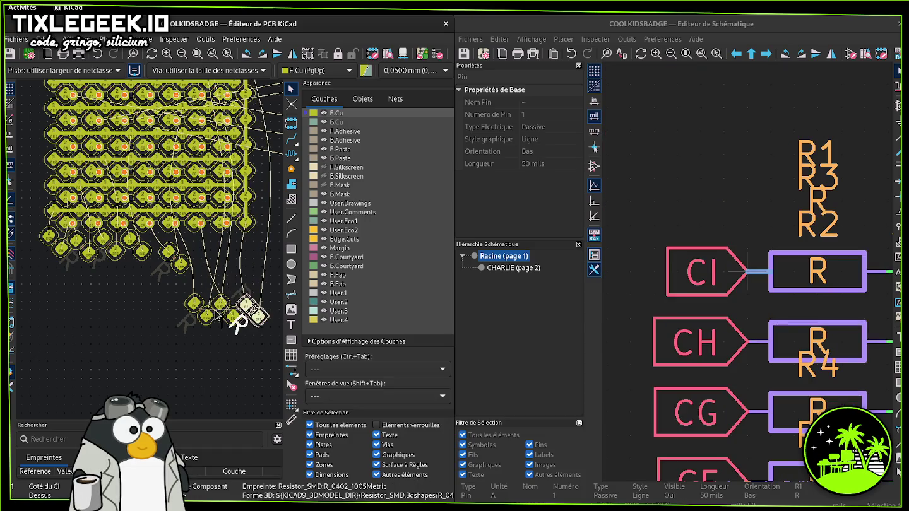
pyautogui.scroll(5, 116, 209)
pyautogui.moveTo(117, 208); pyautogui.dragTo(156, 326, button='middle')
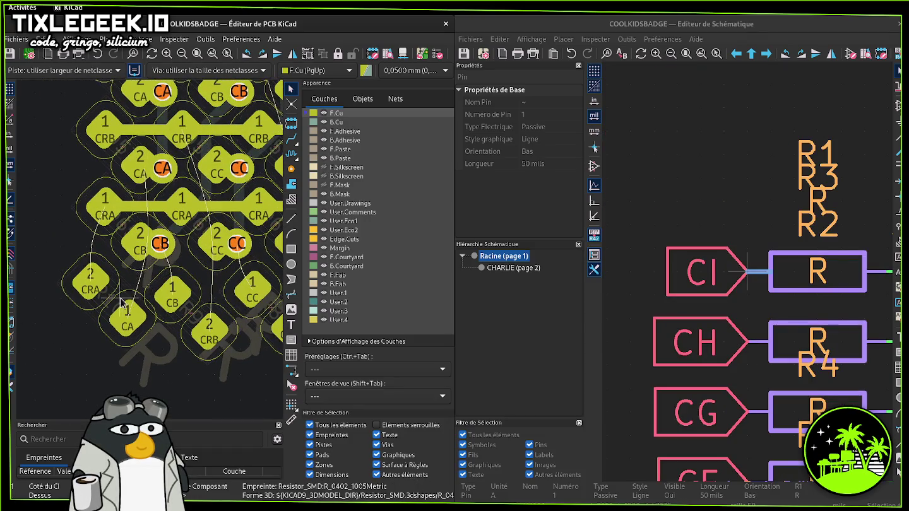
# - Make F.Silkscreen the active layer, zoom out and close the PCB editor
pyautogui.click(326, 169)
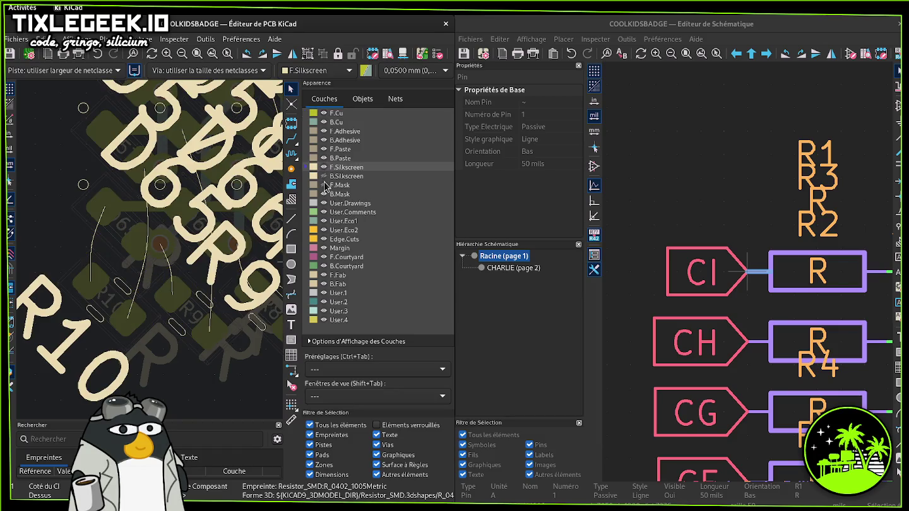
pyautogui.scroll(-2, 173, 228)
pyautogui.scroll(-2, 173, 278)
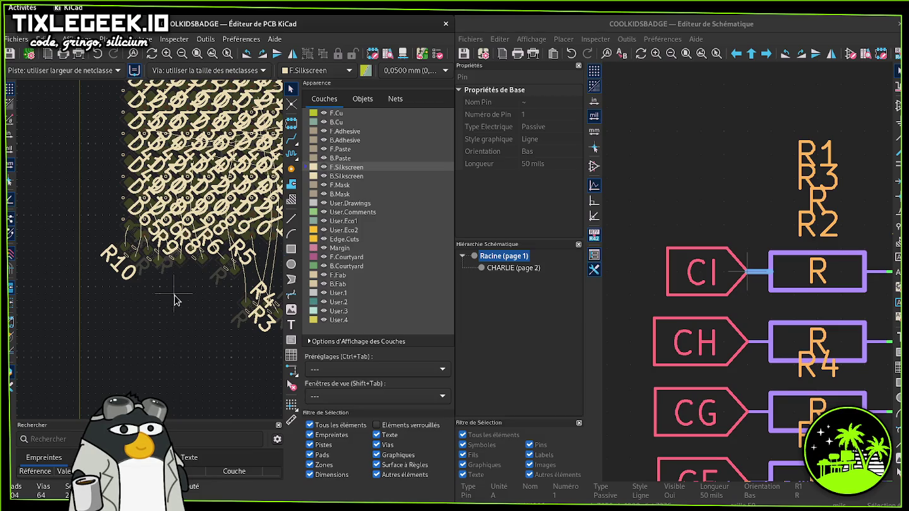
pyautogui.click(446, 24)
pyautogui.doubleClick(309, 178)
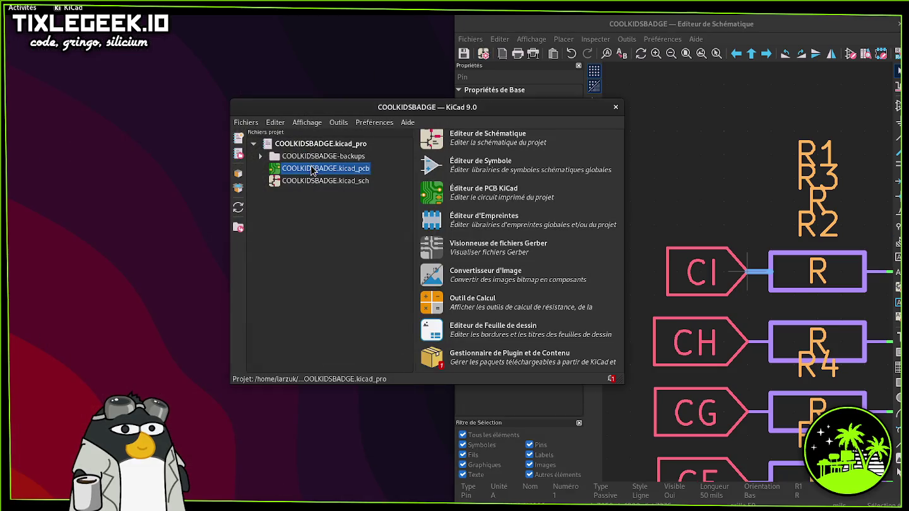
# - Dismiss the KiKit not-found warning and make B.Cu the active layer
pyautogui.click(461, 305)
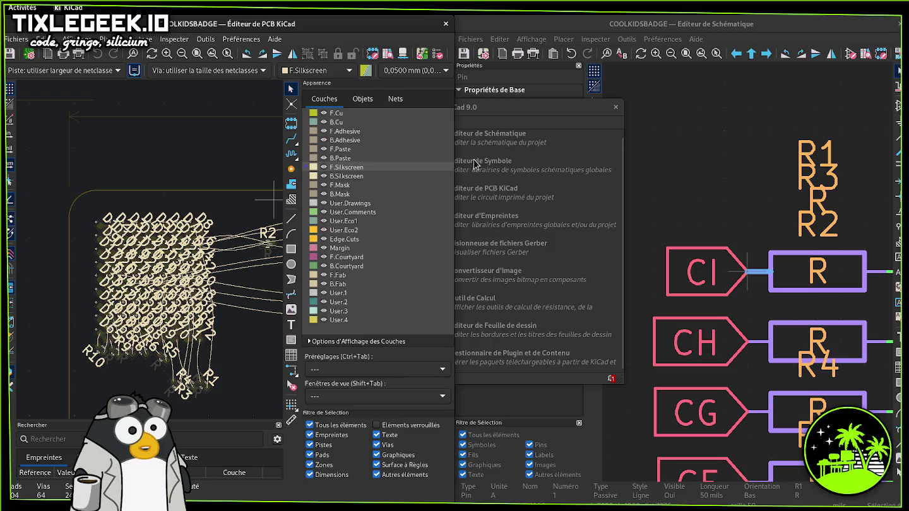
pyautogui.click(309, 74)
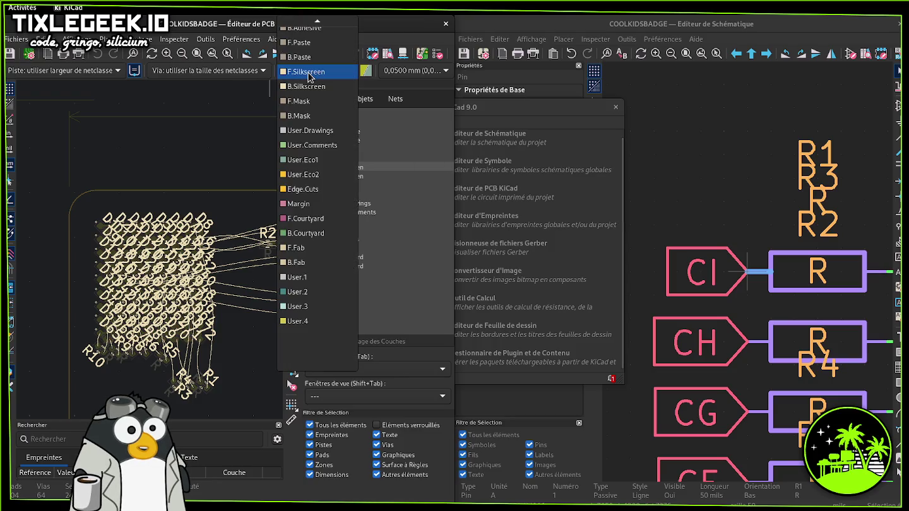
pyautogui.scroll(3, 312, 68)
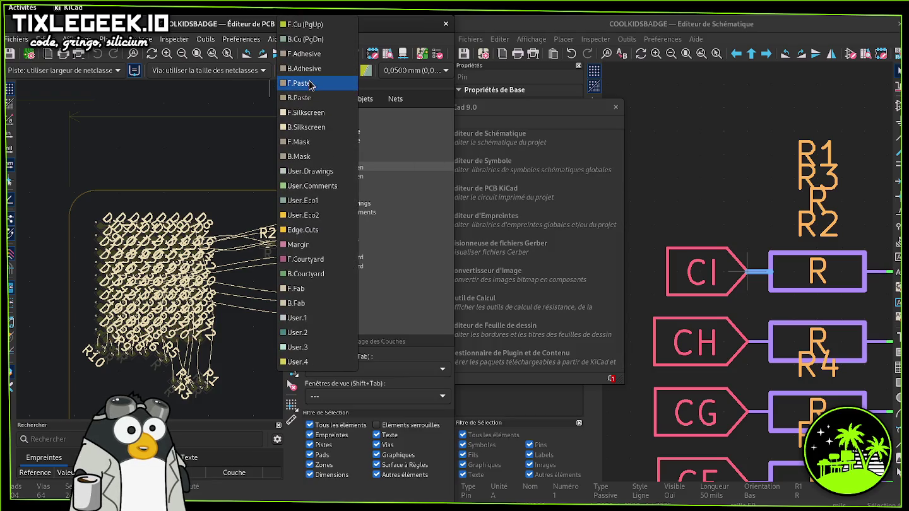
pyautogui.click(314, 39)
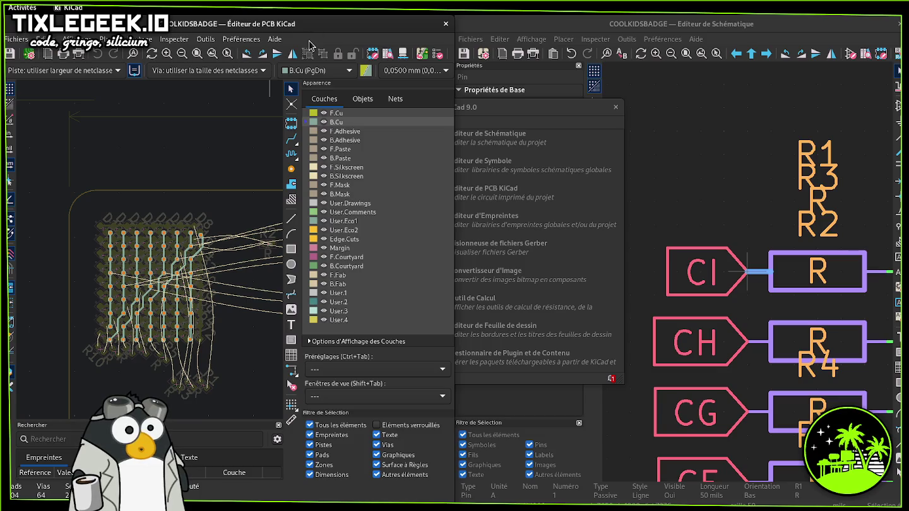
# - Cancel a started track and cycle inactive layer display back to normal
pyautogui.press('x')
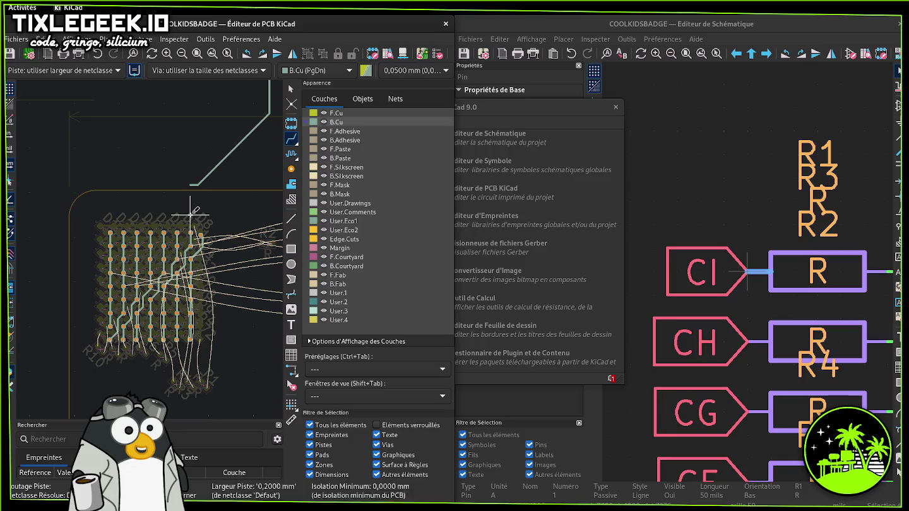
pyautogui.press('Escape')
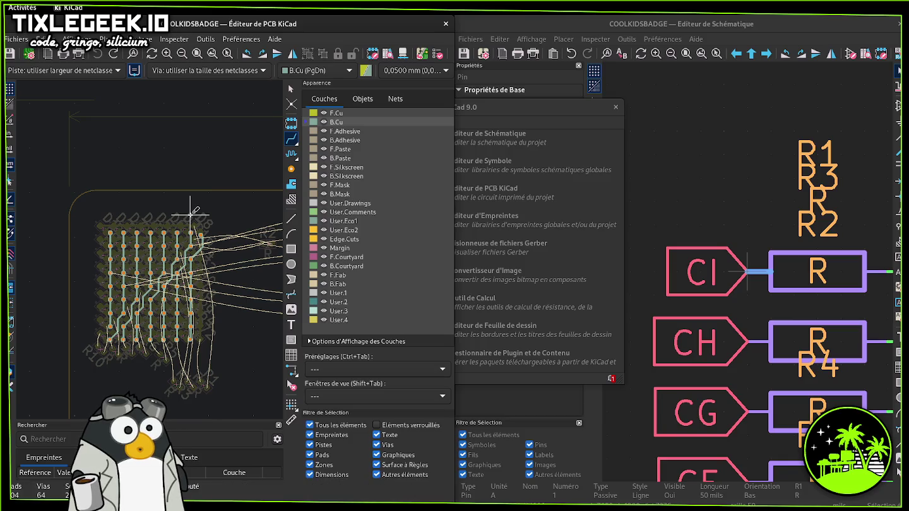
pyautogui.rightClick(191, 215)
pyautogui.press('Return')
pyautogui.hotkey('ctrl', 'h')
pyautogui.hotkey('ctrl', 'h')
pyautogui.hotkey('ctrl', 'h')
pyautogui.hotkey('ctrl', 'h')
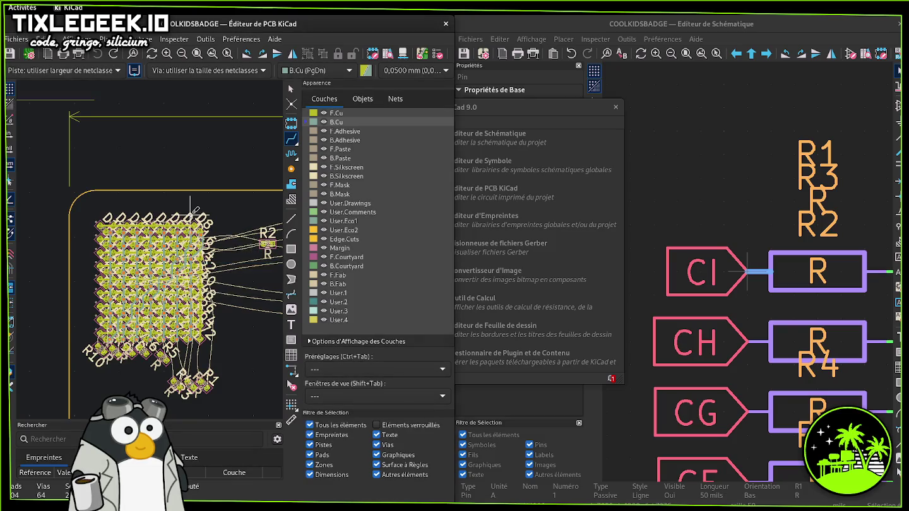
pyautogui.scroll(1, 152, 244)
# - Zoom into the matrix's lower-left corner around the CA pad, cancelling a stray track
pyautogui.scroll(1, 146, 244)
pyautogui.scroll(1, 152, 238)
pyautogui.scroll(1, 184, 228)
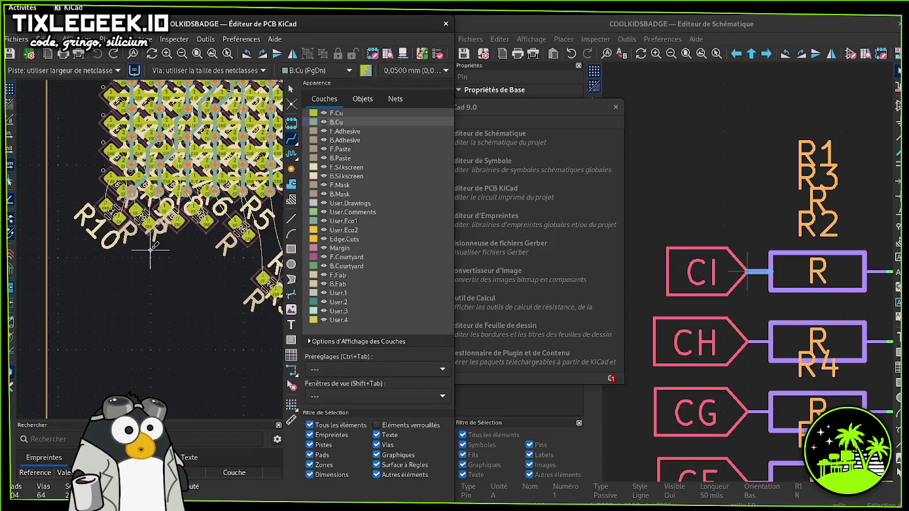
pyautogui.moveTo(144, 252); pyautogui.dragTo(161, 281, button='middle')
pyautogui.scroll(2, 152, 254)
pyautogui.scroll(1, 174, 276)
pyautogui.scroll(1, 155, 250)
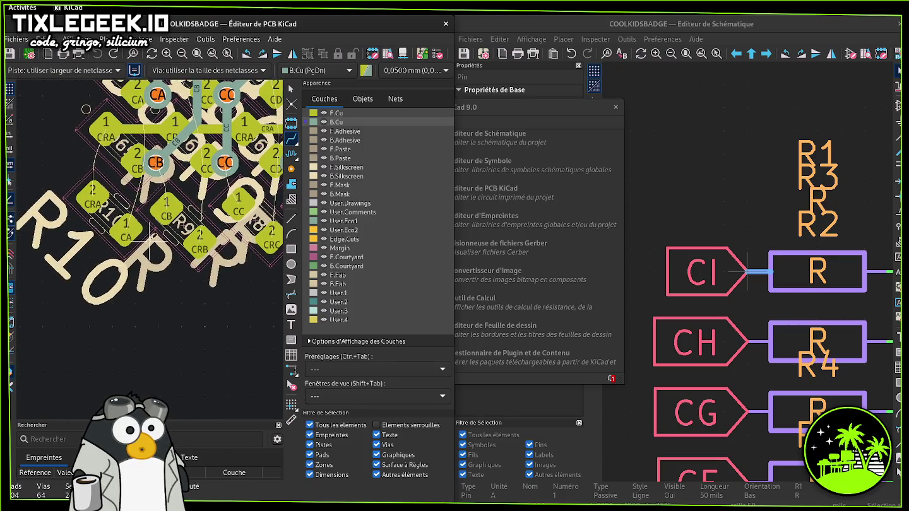
pyautogui.click(128, 229)
pyautogui.press('Escape')
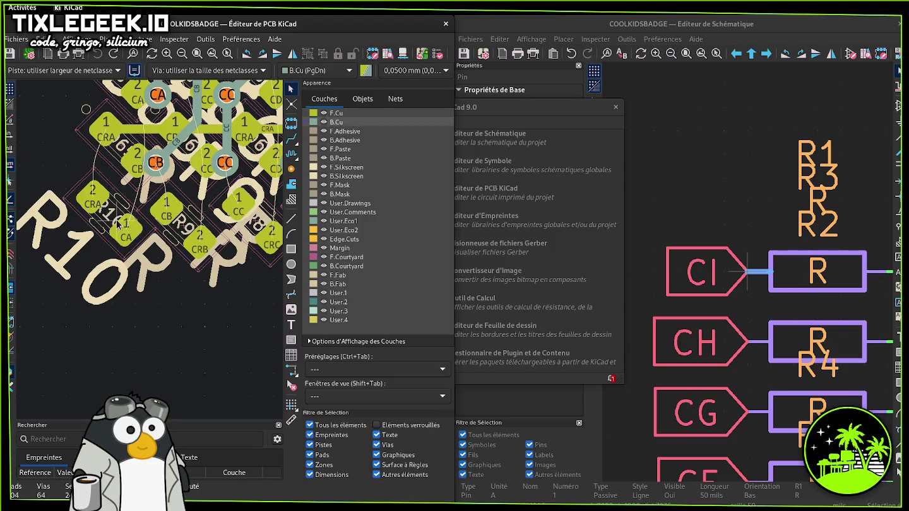
# - Shift R9 up-left beside the CB pads and hide the F.Fab layer
pyautogui.click(112, 213)
pyautogui.click(134, 230)
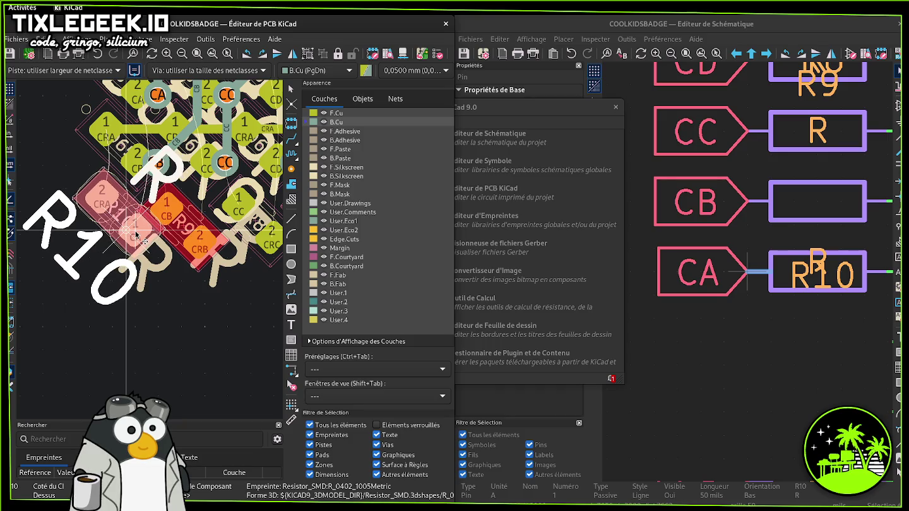
pyautogui.click(206, 236)
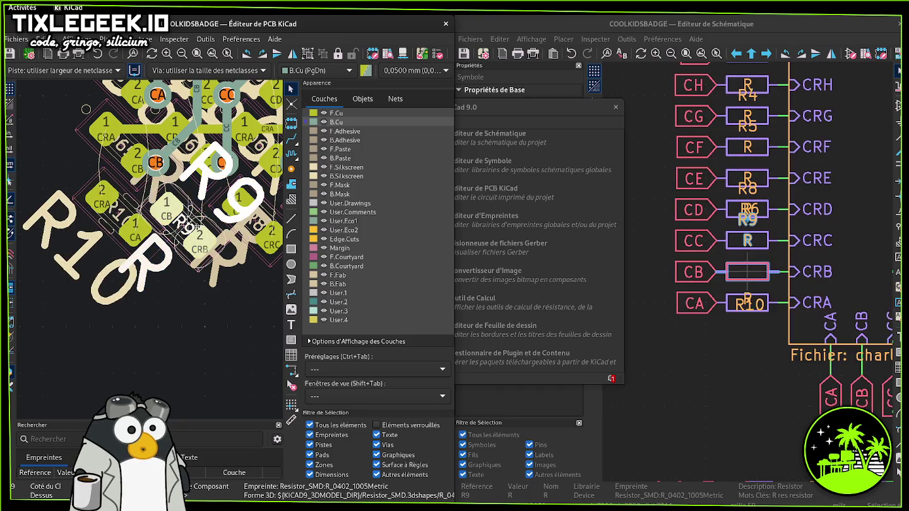
pyautogui.moveTo(206, 236)
pyautogui.mouseDown()
pyautogui.moveTo(196, 222)
pyautogui.moveTo(202, 226)
pyautogui.mouseUp()
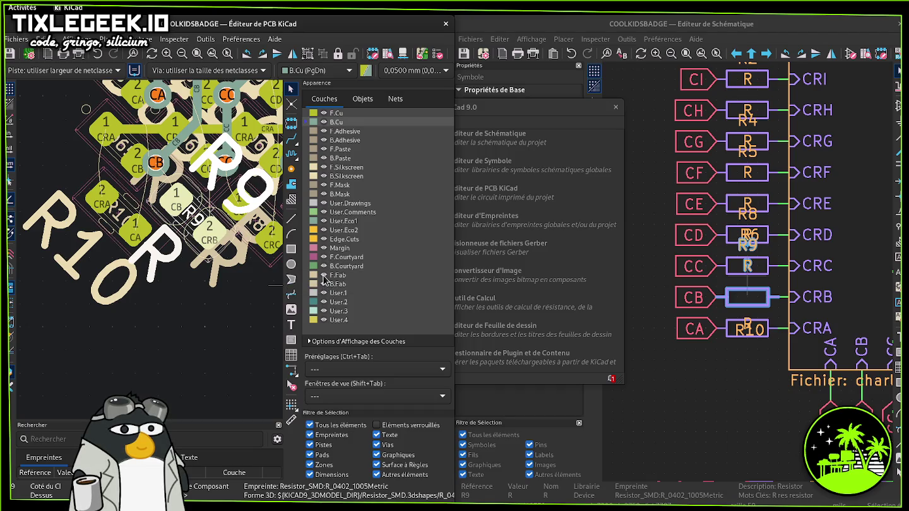
pyautogui.click(323, 276)
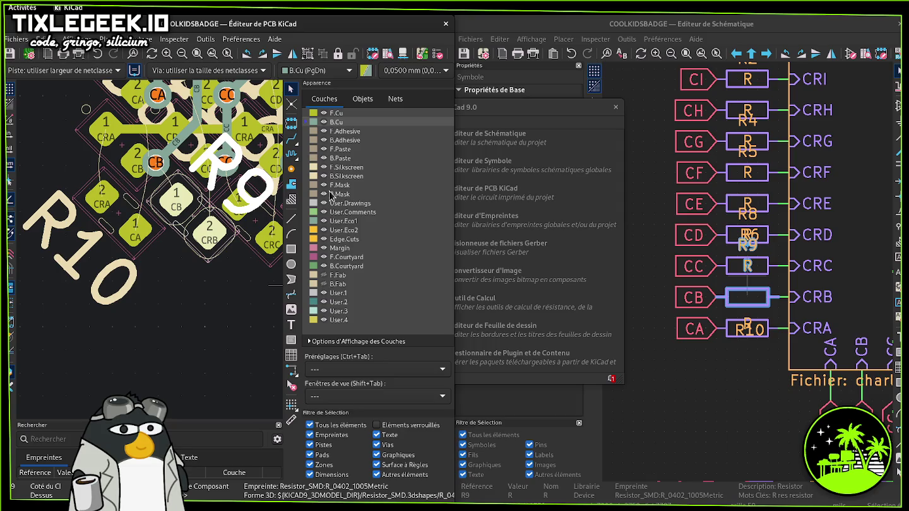
# - Hide B.Silkscreen labels, make it active, and line up the CB and CC resistors
pyautogui.click(323, 167)
pyautogui.click(341, 176)
pyautogui.moveTo(256, 209); pyautogui.dragTo(165, 270, button='middle')
pyautogui.moveTo(88, 256); pyautogui.dragTo(83, 260)
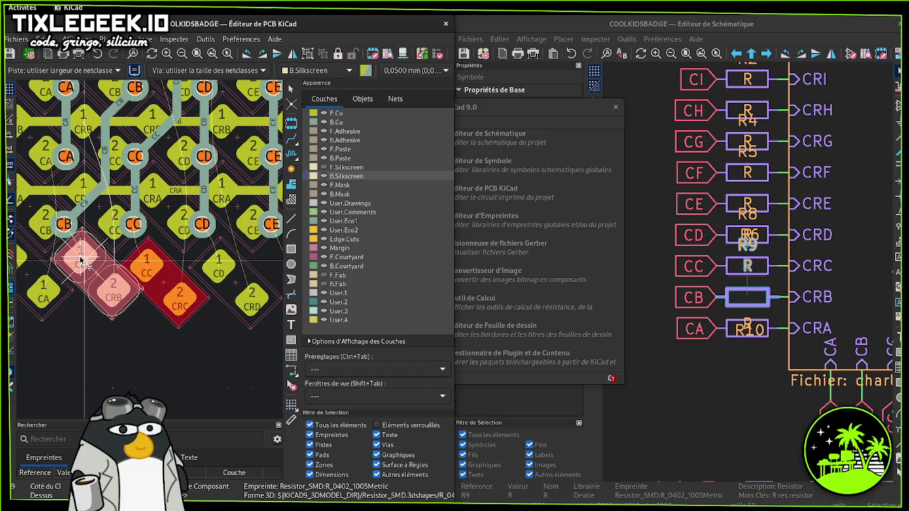
pyautogui.click(146, 259)
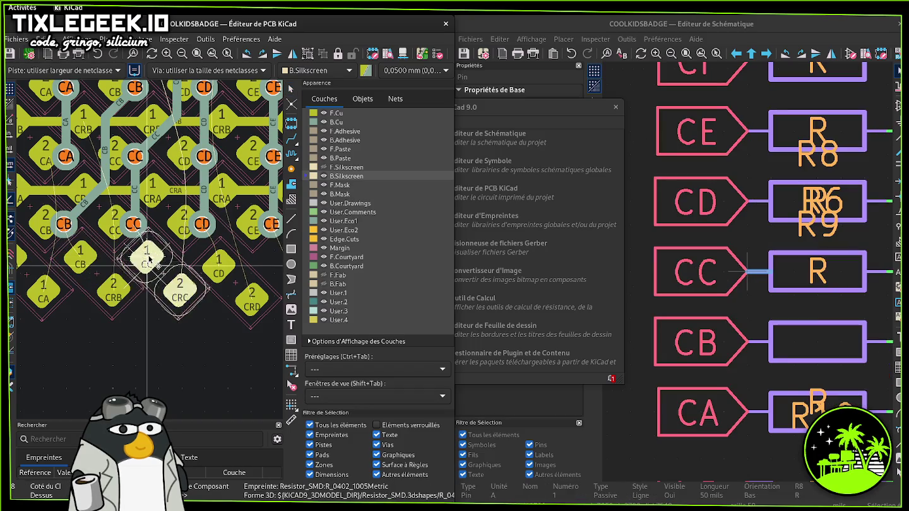
pyautogui.moveTo(146, 260); pyautogui.dragTo(153, 262)
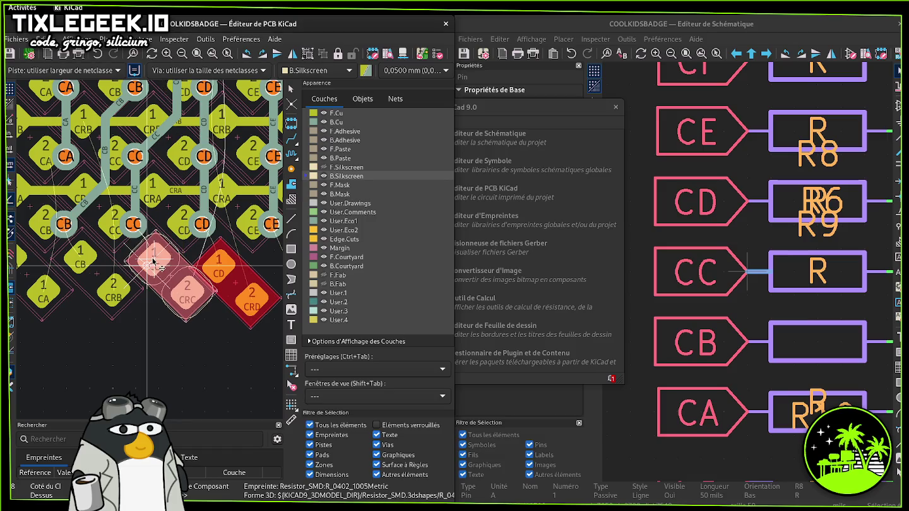
pyautogui.click(153, 261)
pyautogui.moveTo(81, 260); pyautogui.dragTo(85, 265)
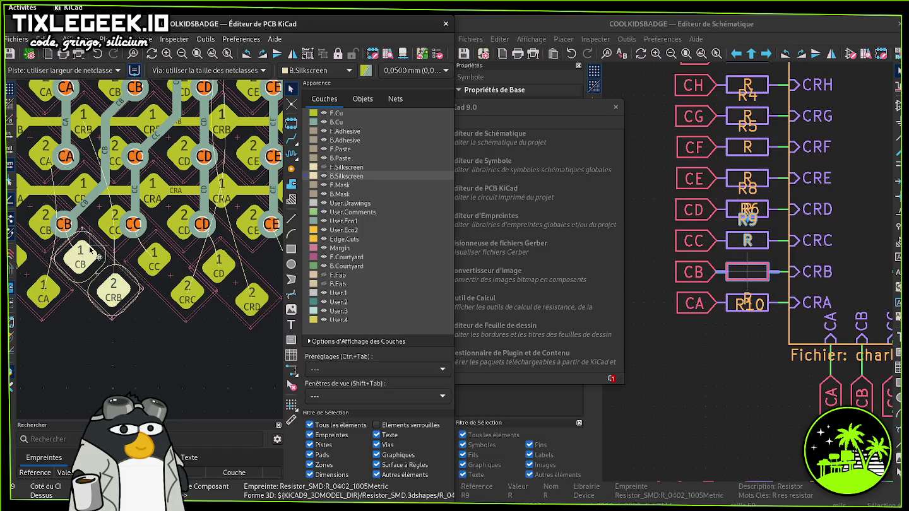
pyautogui.click(86, 265)
# - Place the CD resistor and move the CE resistor up-left under the matrix
pyautogui.click(212, 260)
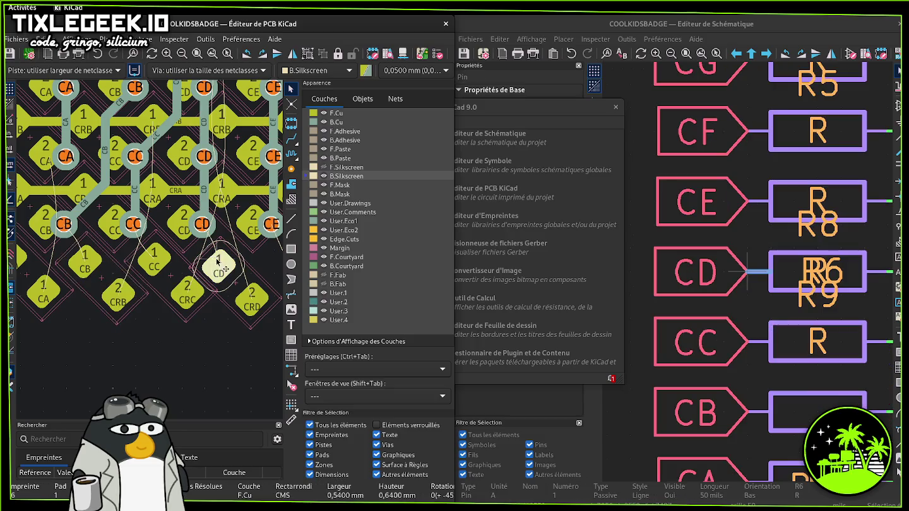
pyautogui.moveTo(213, 261); pyautogui.dragTo(225, 264)
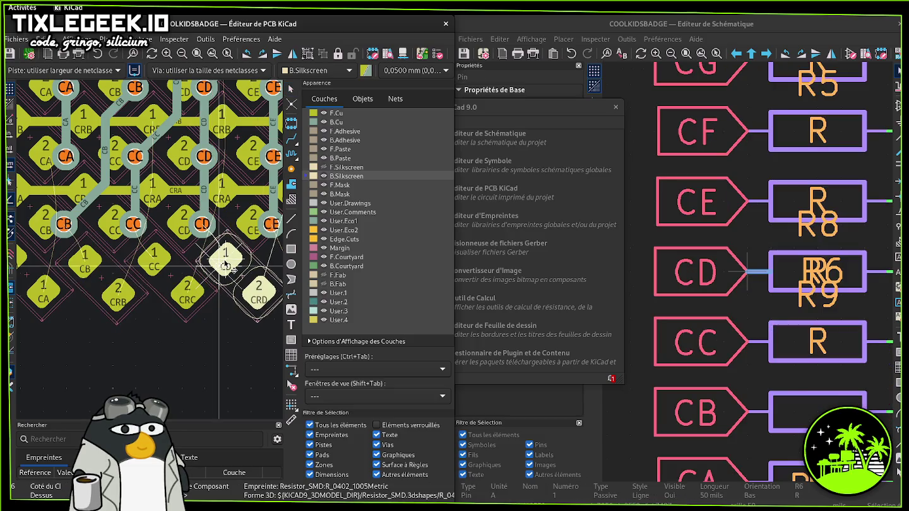
pyautogui.click(223, 266)
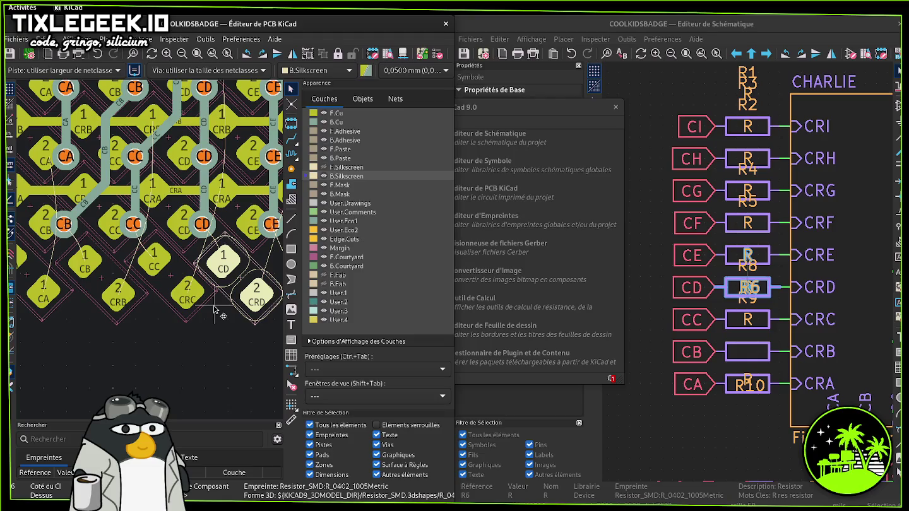
pyautogui.click(162, 258)
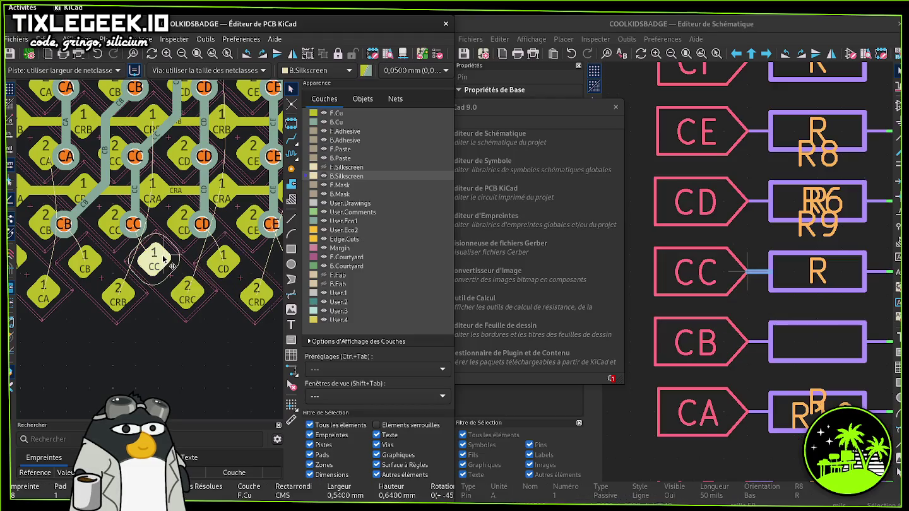
pyautogui.moveTo(168, 260); pyautogui.dragTo(28, 316, button='middle')
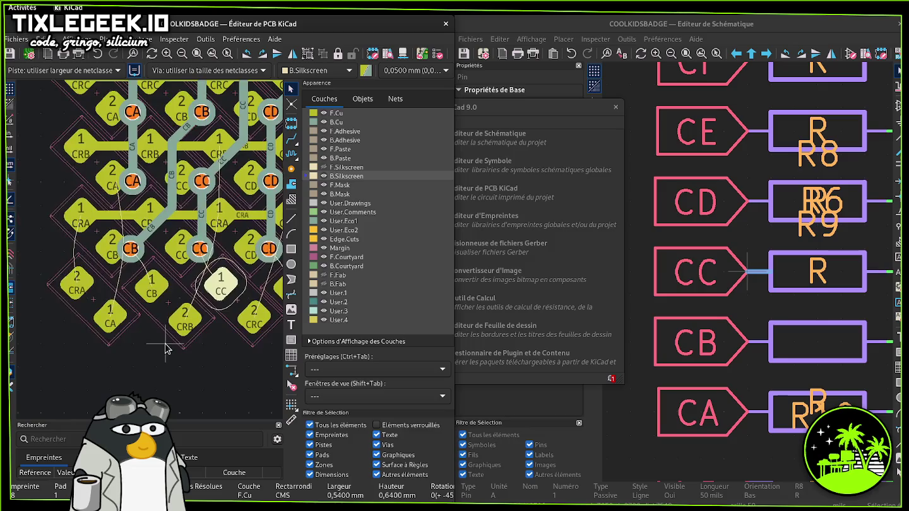
pyautogui.moveTo(119, 295); pyautogui.dragTo(86, 255)
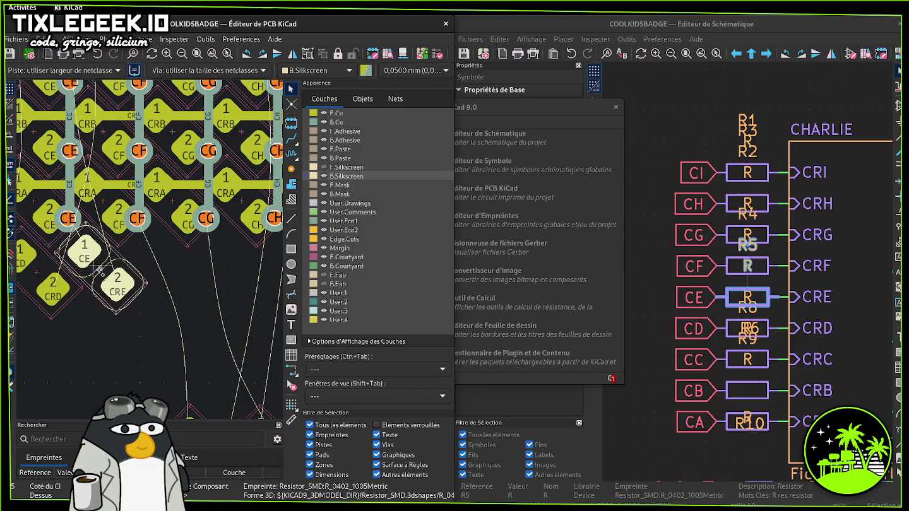
# - Bring the CF, CG and CI resistors up into the row beside CE
pyautogui.scroll(-3, 173, 358)
pyautogui.hscroll(2, 172, 357)
pyautogui.moveTo(158, 359); pyautogui.dragTo(157, 342)
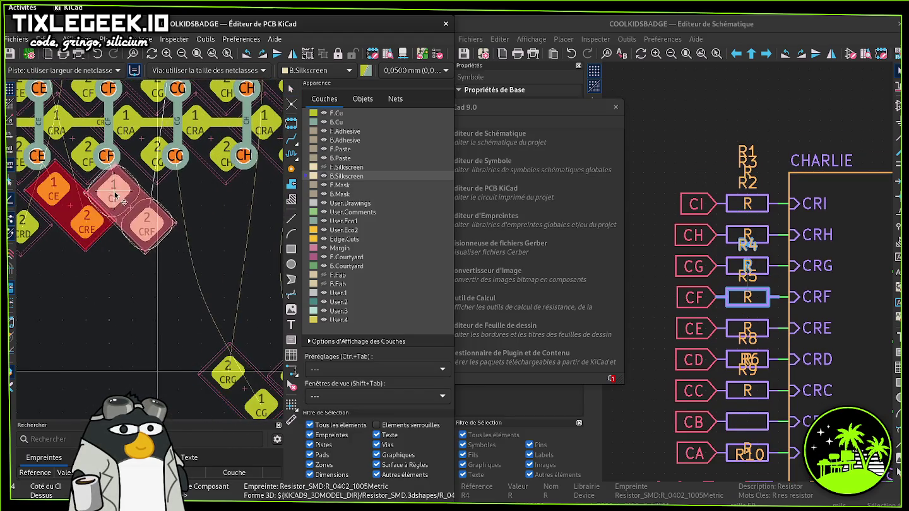
pyautogui.moveTo(157, 341); pyautogui.dragTo(127, 198)
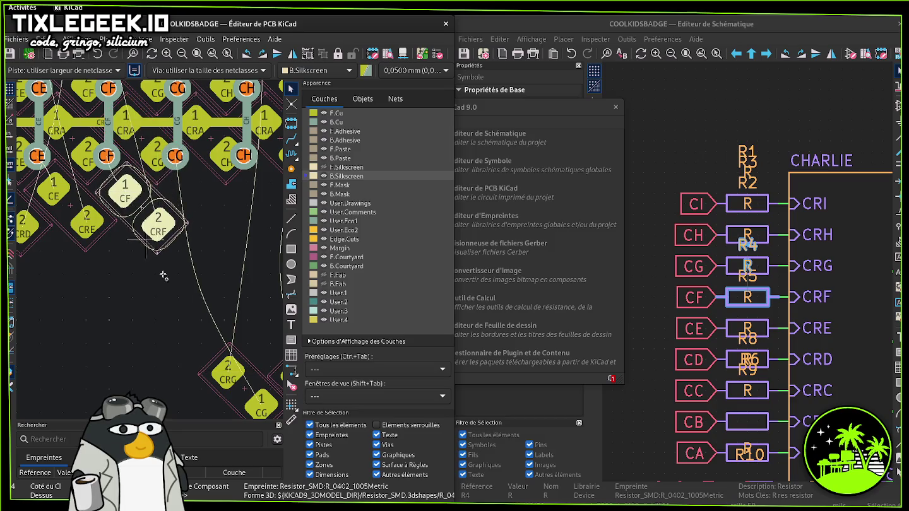
pyautogui.moveTo(235, 378); pyautogui.dragTo(196, 195)
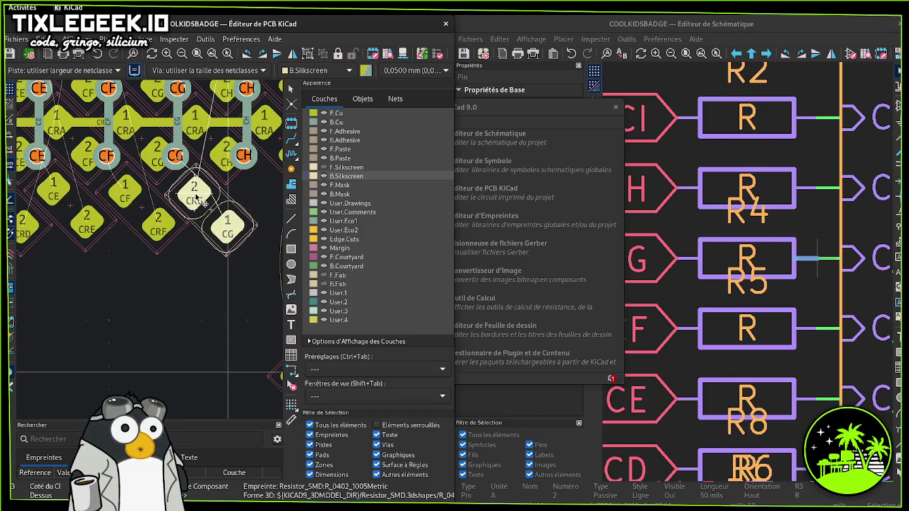
pyautogui.moveTo(195, 197); pyautogui.dragTo(98, 127, button='middle')
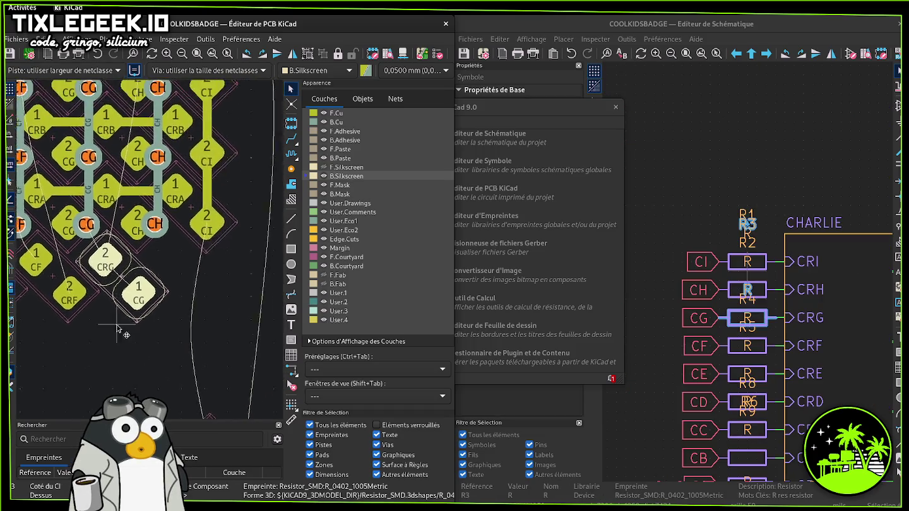
pyautogui.moveTo(200, 303); pyautogui.dragTo(164, 128)
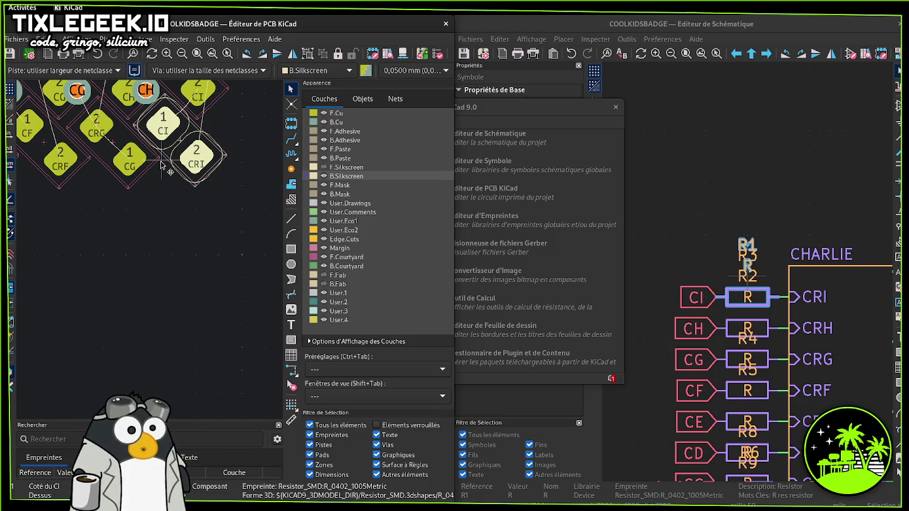
# - Pan back across the matrix tracks to column CA on the board's left side
pyautogui.moveTo(143, 253); pyautogui.dragTo(182, 311, button='middle')
pyautogui.moveTo(137, 300); pyautogui.dragTo(303, 302, button='middle')
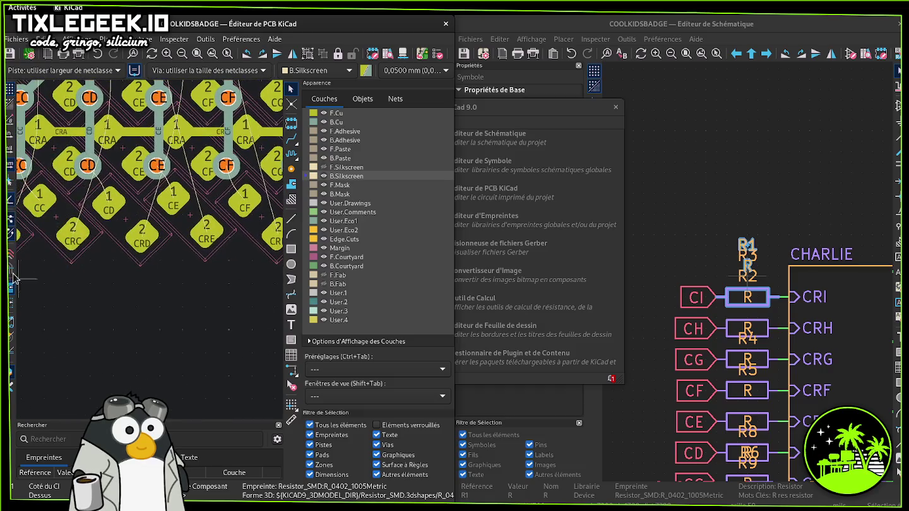
pyautogui.moveTo(38, 284); pyautogui.dragTo(202, 308, button='middle')
pyautogui.moveTo(126, 314); pyautogui.dragTo(209, 299, button='middle')
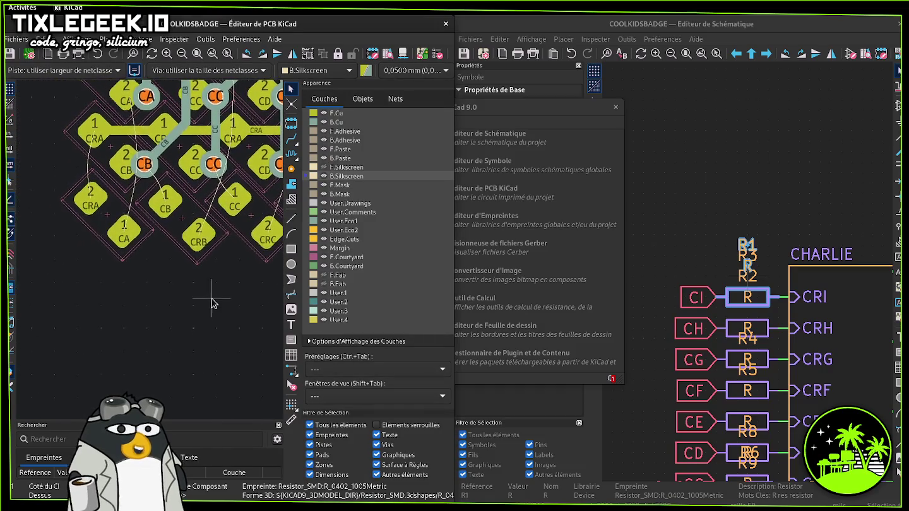
# - Route tracks joining CRA pads 1 and 2, and CB pad 1 to the CB via
pyautogui.hotkey('alt', 'Tab')
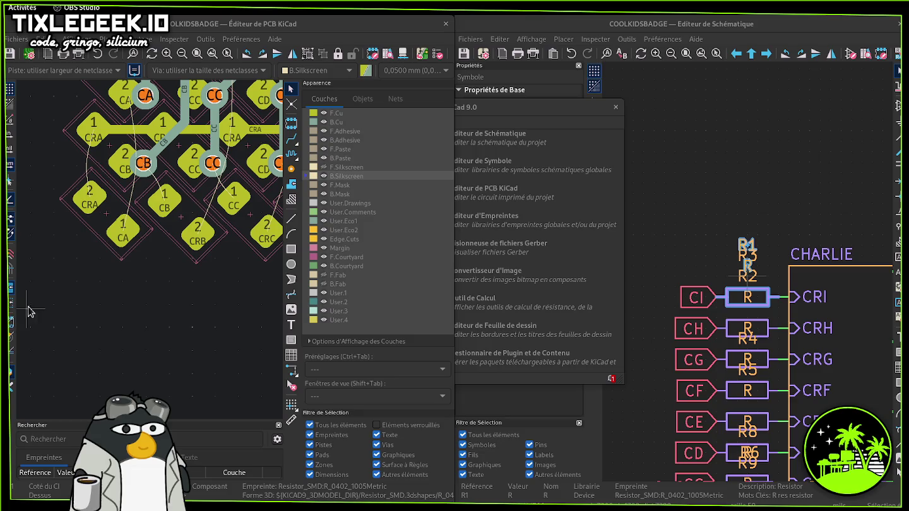
pyautogui.moveTo(153, 304); pyautogui.dragTo(151, 360, button='middle')
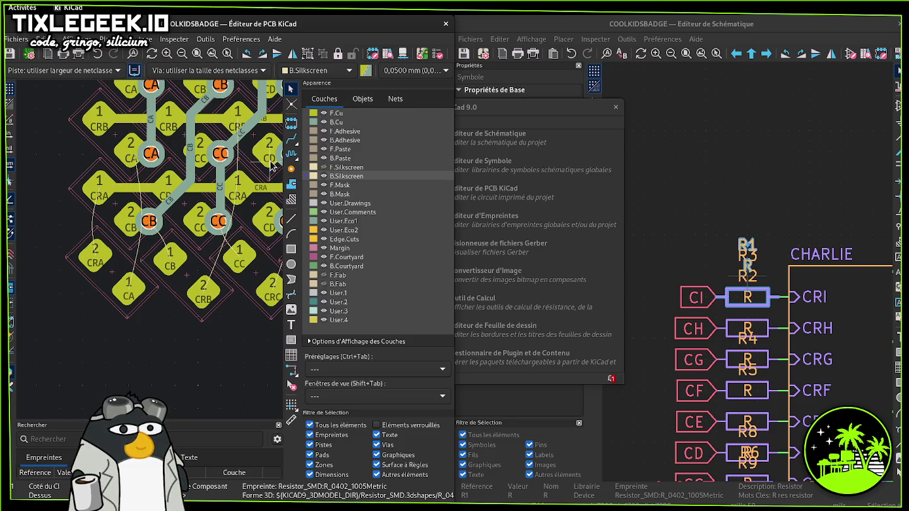
pyautogui.click(292, 138)
pyautogui.click(95, 188)
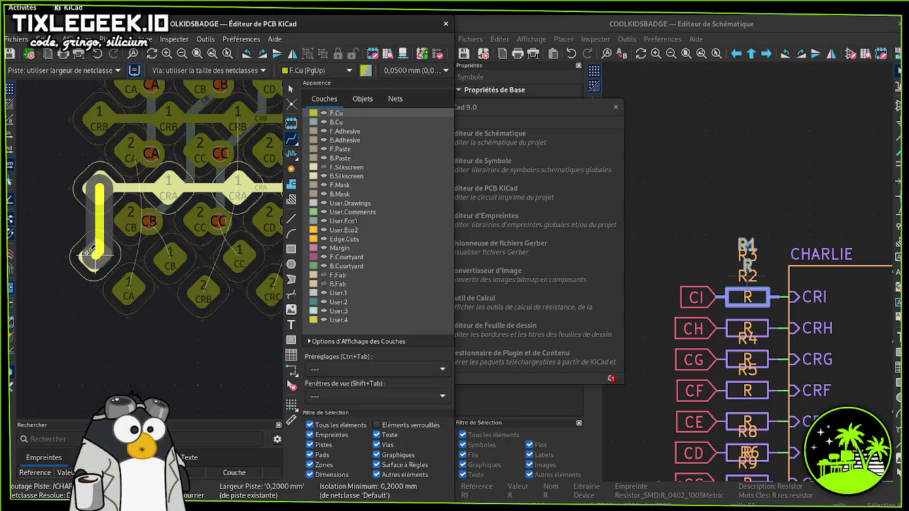
pyautogui.click(95, 256)
pyautogui.click(170, 256)
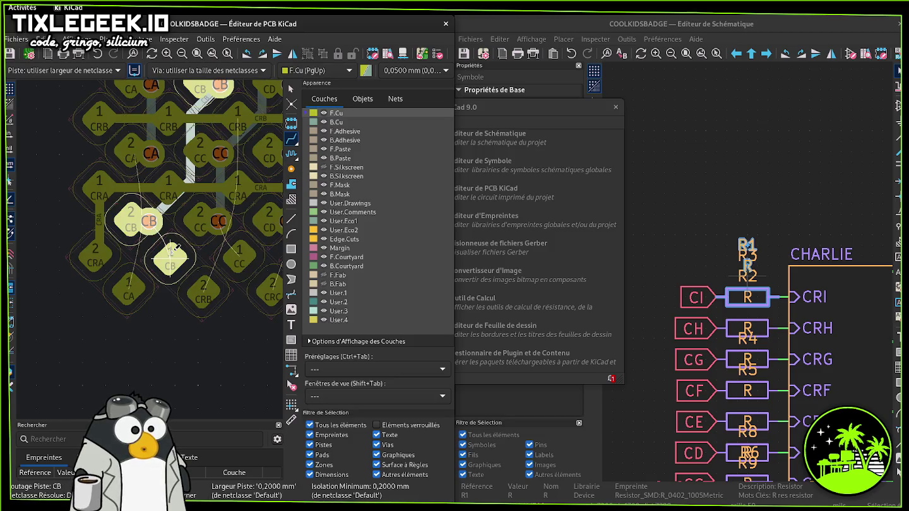
pyautogui.click(149, 221)
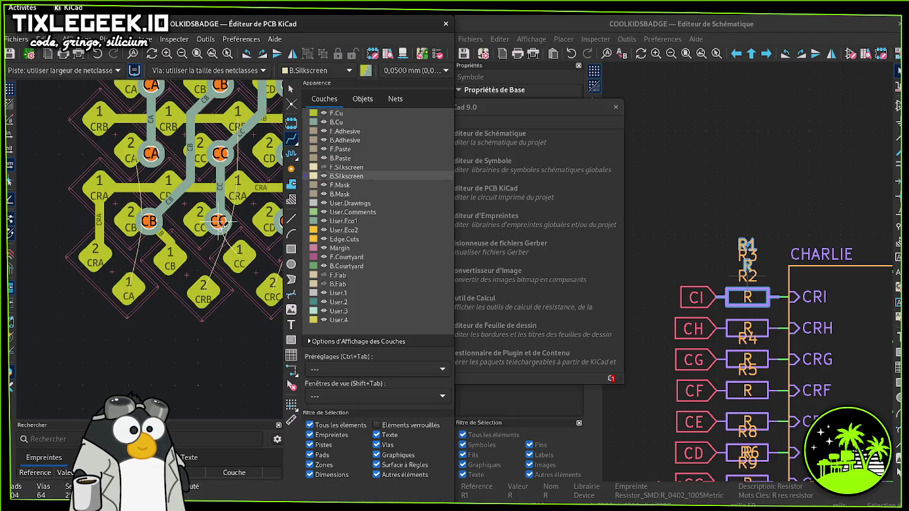
# - Connect CC pad 1 and the CE net to their vias
pyautogui.click(239, 252)
pyautogui.click(218, 220)
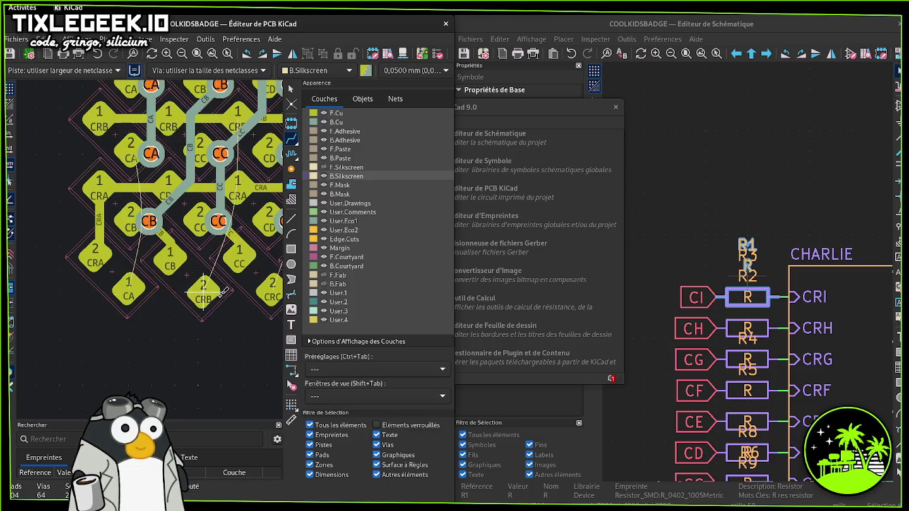
pyautogui.moveTo(219, 221); pyautogui.dragTo(26, 257, button='middle')
pyautogui.moveTo(30, 330); pyautogui.dragTo(46, 319, button='middle')
pyautogui.click(199, 277)
pyautogui.click(183, 248)
# - Try routing the CF track and a neighbouring pad, cancelling each
pyautogui.click(199, 278)
pyautogui.press('Escape')
pyautogui.click(269, 277)
pyautogui.press('Escape')
pyautogui.moveTo(253, 253); pyautogui.dragTo(94, 262, button='middle')
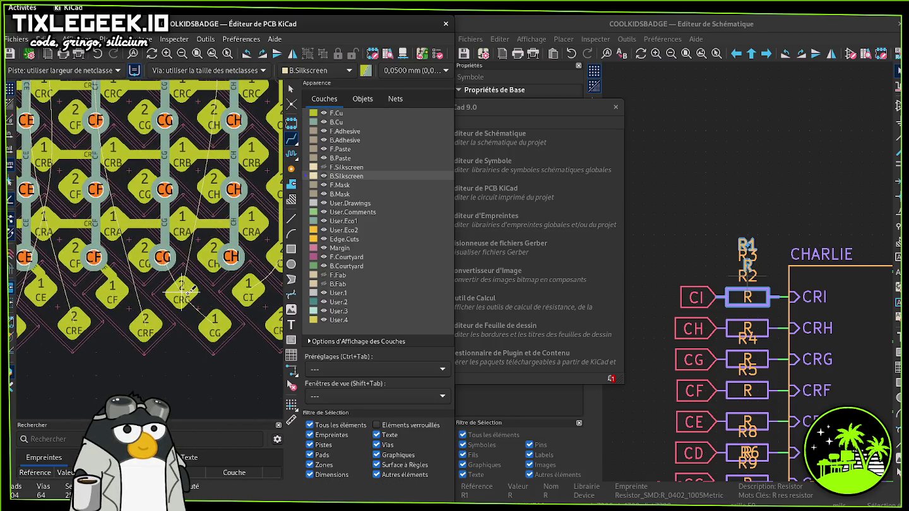
pyautogui.click(183, 288)
pyautogui.press('Escape')
pyautogui.scroll(-2, 151, 254)
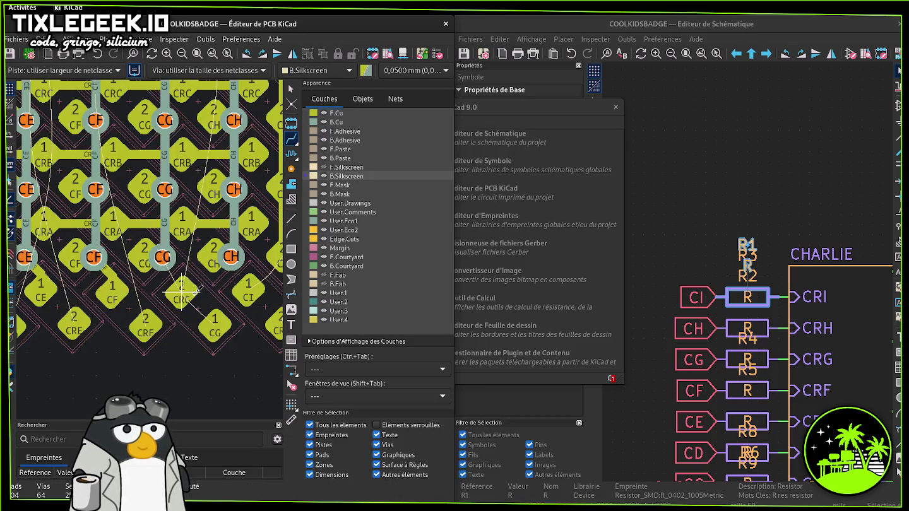
# - Join CI pad 1 to the CI pad 2 trace
pyautogui.click(197, 244)
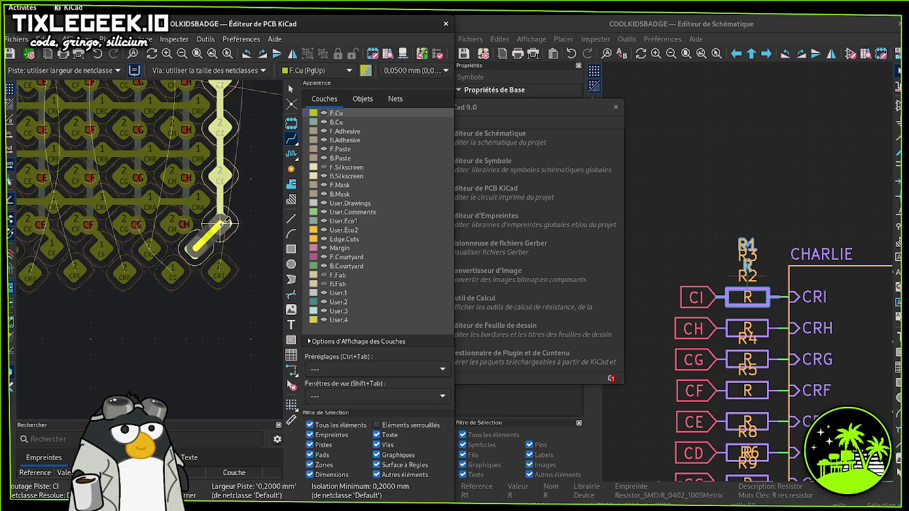
pyautogui.click(219, 224)
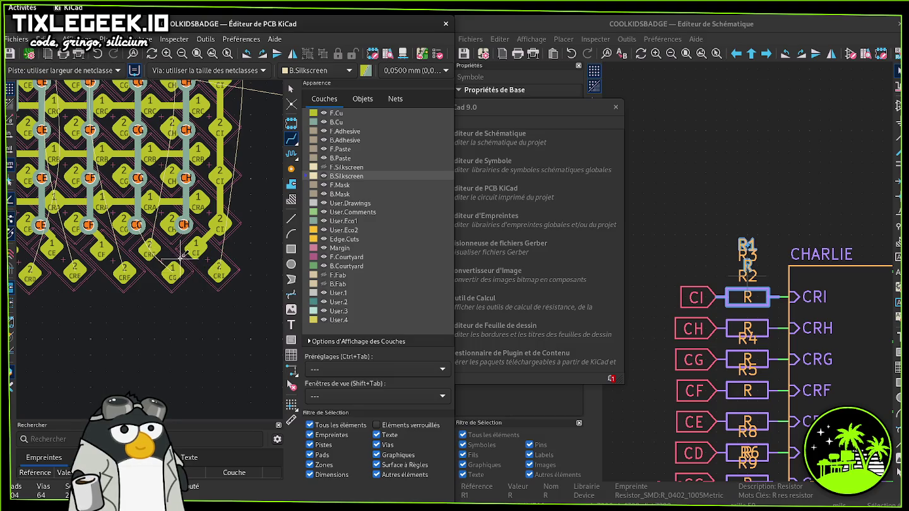
pyautogui.press('Escape')
# - Select the CG resistor to cross-probe it, then try and cancel CG and CRC tracks
pyautogui.click(172, 282)
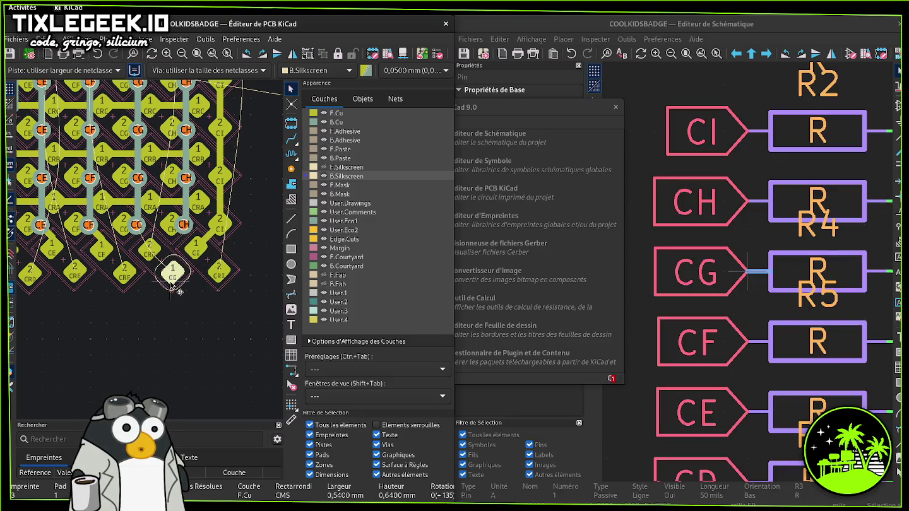
pyautogui.click(172, 283)
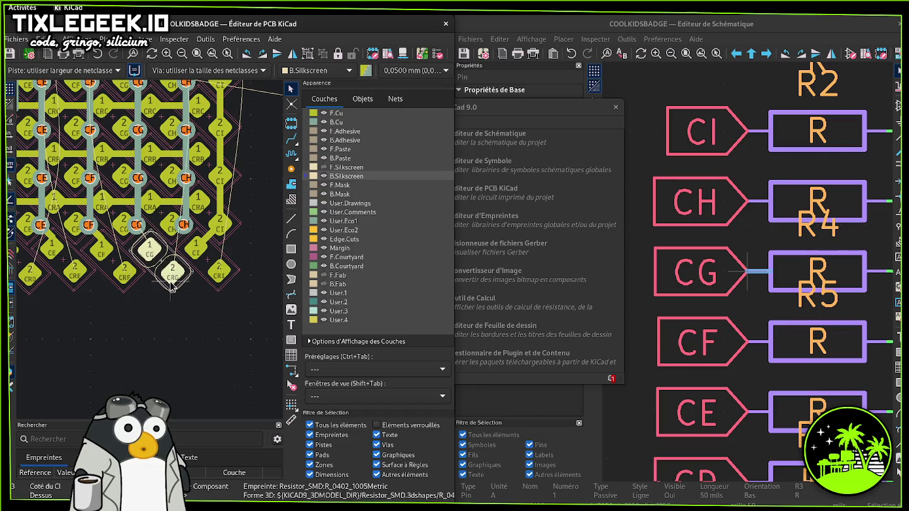
pyautogui.click(291, 140)
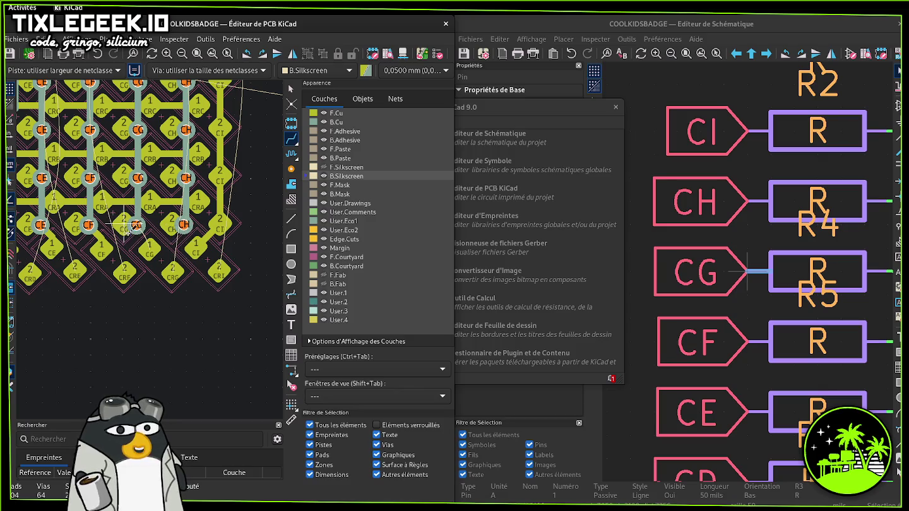
pyautogui.click(149, 250)
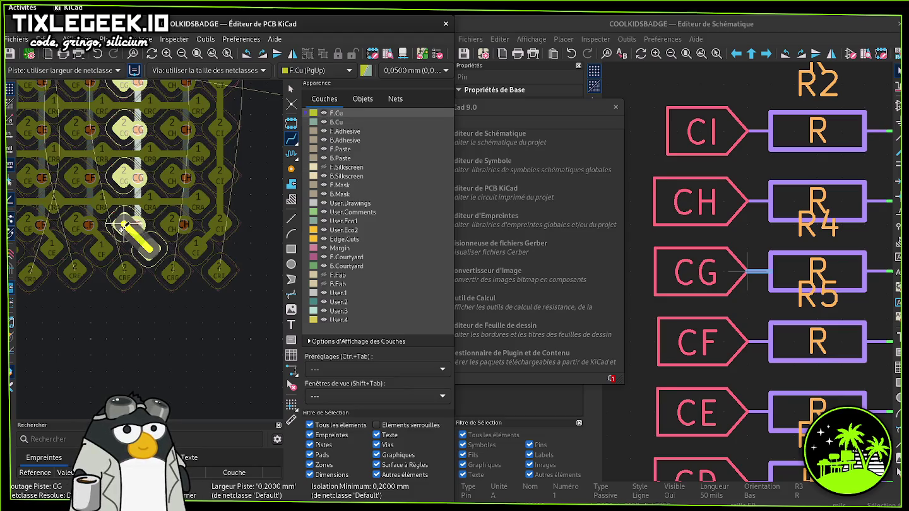
pyautogui.press('Escape')
pyautogui.click(172, 272)
pyautogui.press('Escape')
# - Zoom out over the whole board, then zoom back and start a track from the bottom-left CA pad
pyautogui.scroll(-4, 172, 272)
pyautogui.scroll(-2, 168, 259)
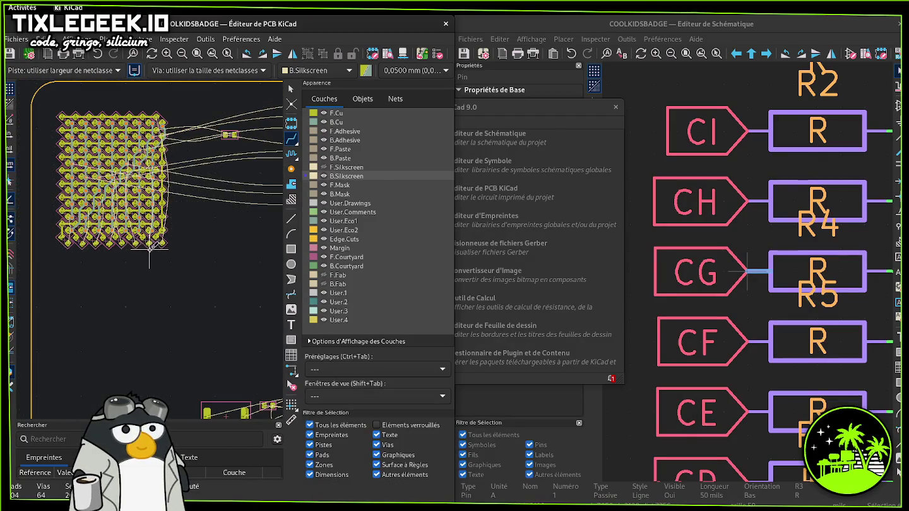
pyautogui.scroll(1, 163, 248)
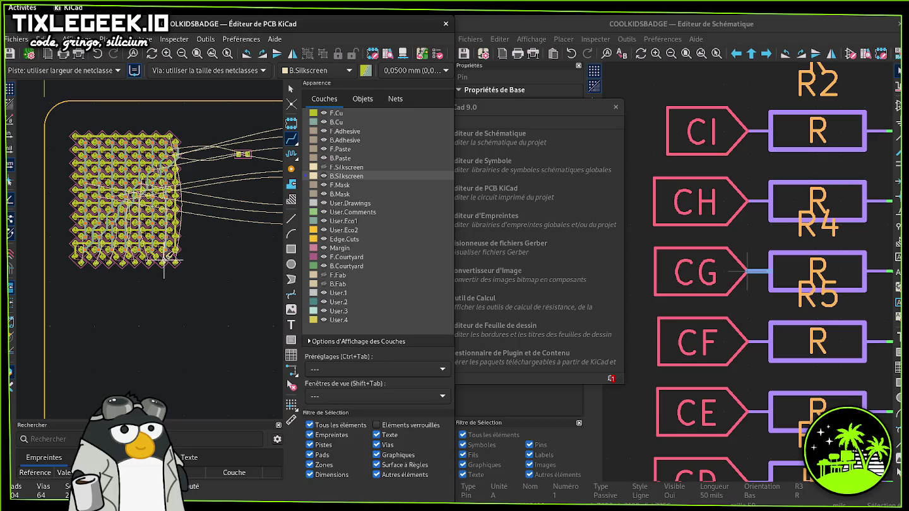
pyautogui.scroll(3, 170, 142)
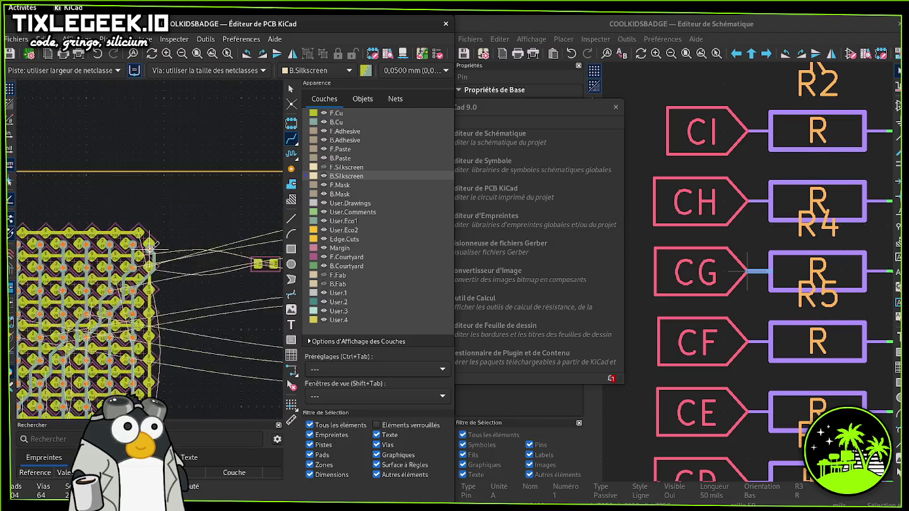
pyautogui.scroll(-1, 167, 276)
pyautogui.scroll(-1, 190, 262)
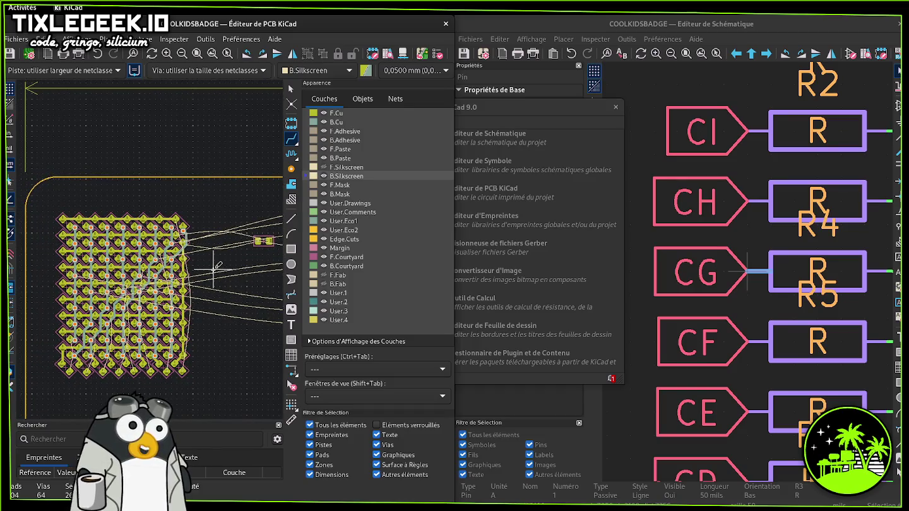
pyautogui.scroll(1, 133, 341)
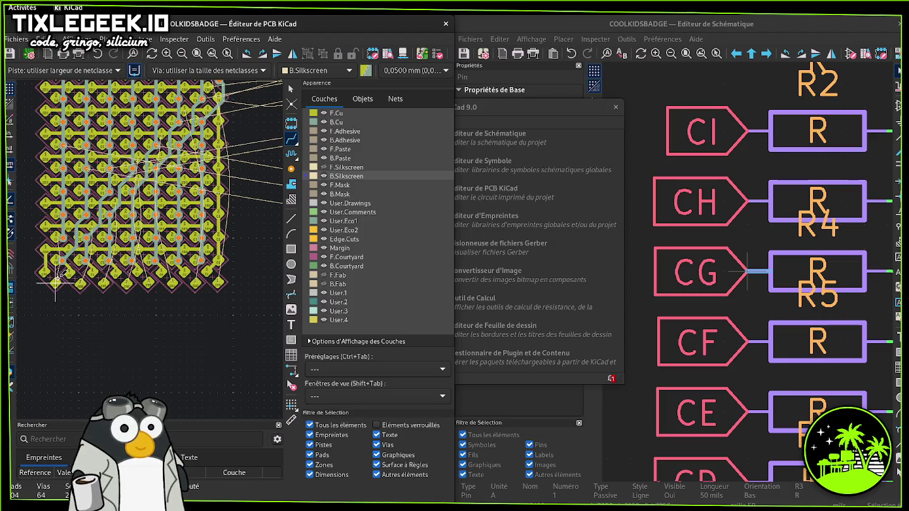
pyautogui.scroll(1, 57, 278)
pyautogui.click(142, 259)
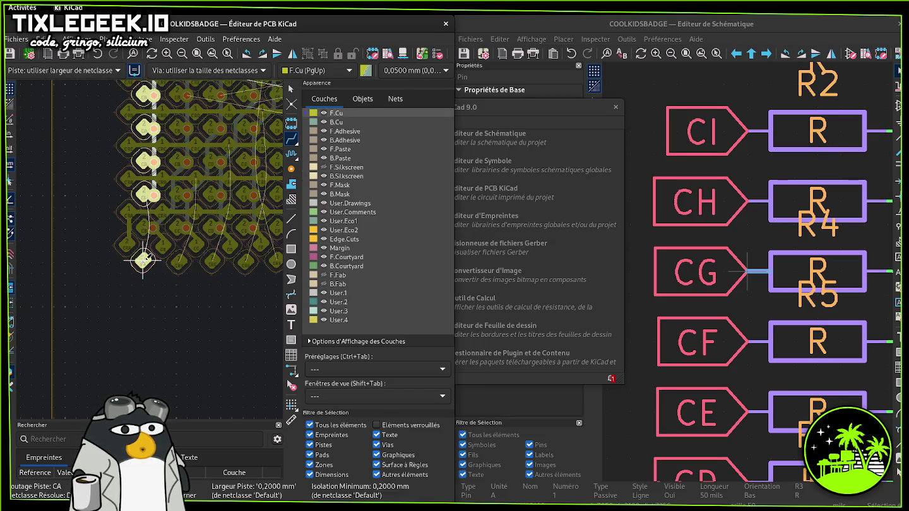
# - Drop a via on the CA track, then try and cancel tracks from neighbouring pads
pyautogui.press('pagedown')
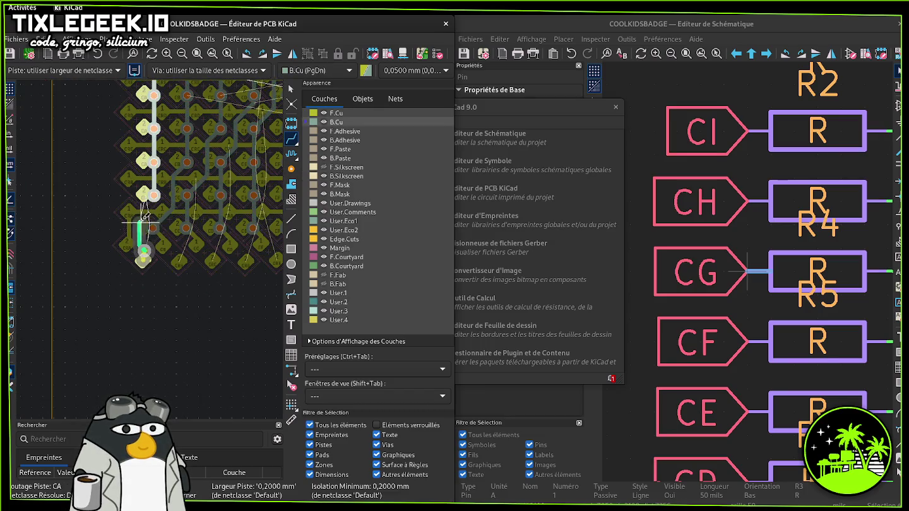
pyautogui.press('Escape')
pyautogui.click(179, 257)
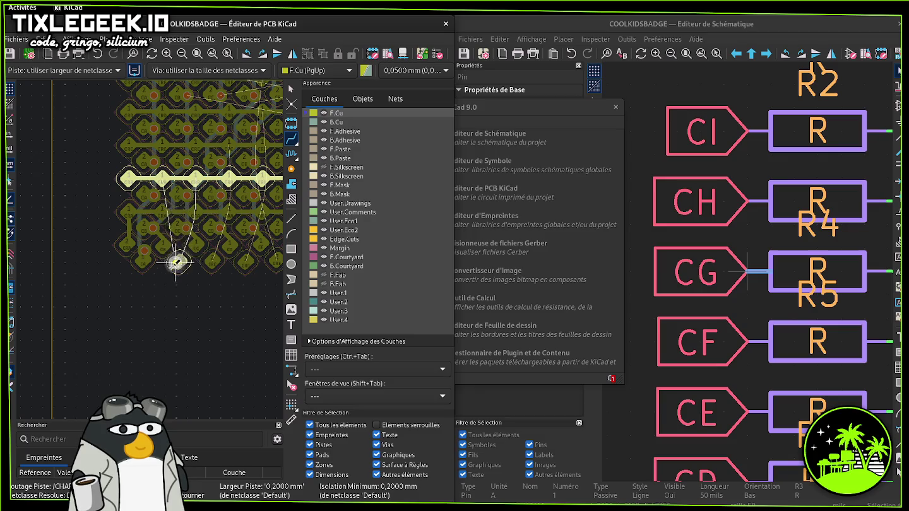
pyautogui.press('Escape')
pyautogui.click(213, 258)
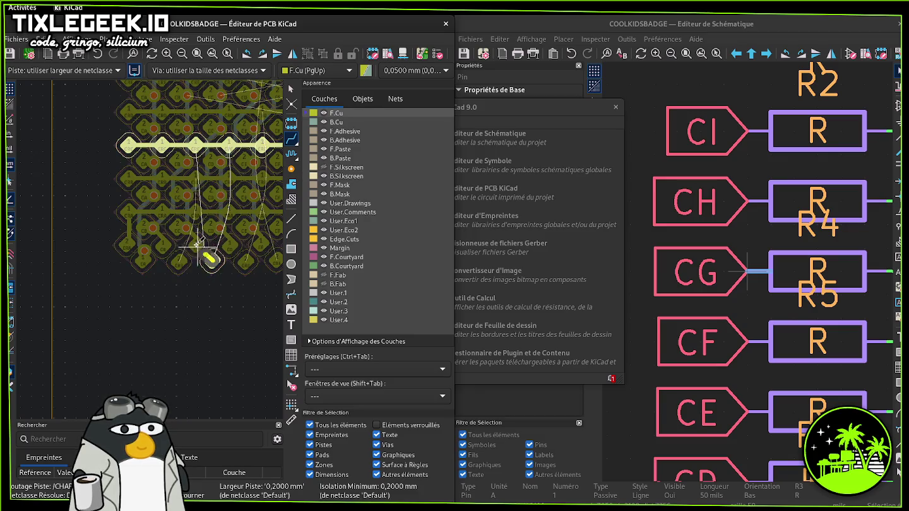
pyautogui.moveTo(192, 230); pyautogui.dragTo(175, 256, button='middle')
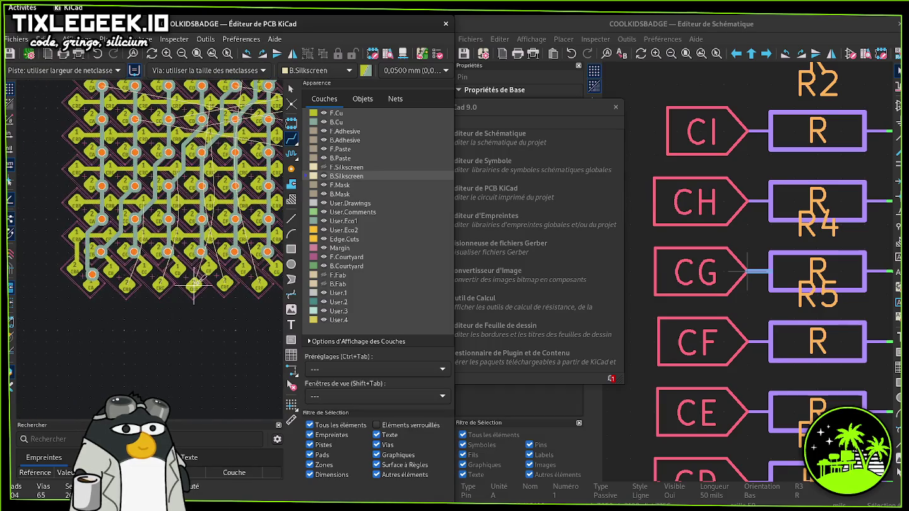
pyautogui.press('Escape')
# - Try another front-copper track, centre the board and show all open windows
pyautogui.moveTo(158, 291); pyautogui.dragTo(125, 310, button='middle')
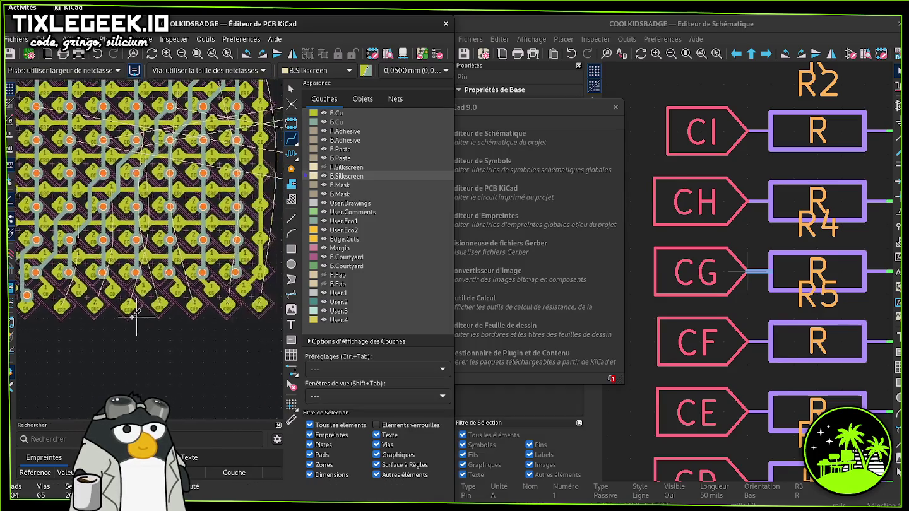
pyautogui.click(233, 304)
pyautogui.moveTo(232, 303)
pyautogui.mouseDown(button='middle')
pyautogui.moveTo(152, 250)
pyautogui.moveTo(184, 314)
pyautogui.mouseUp(button='middle')
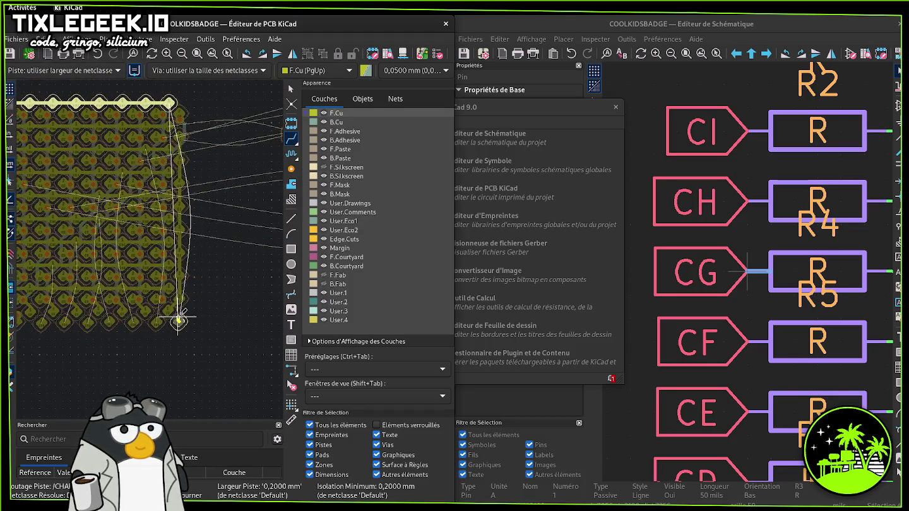
pyautogui.press('Escape')
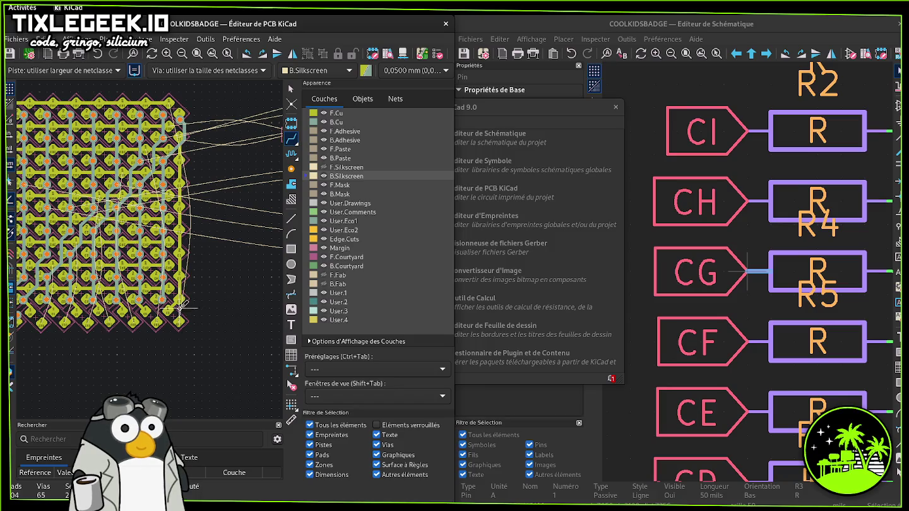
pyautogui.moveTo(181, 308); pyautogui.dragTo(251, 306, button='middle')
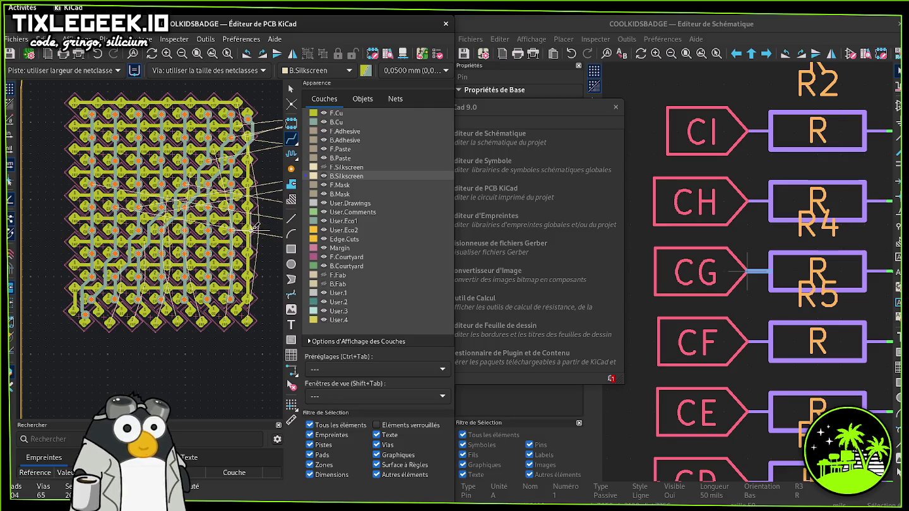
pyautogui.press('super')
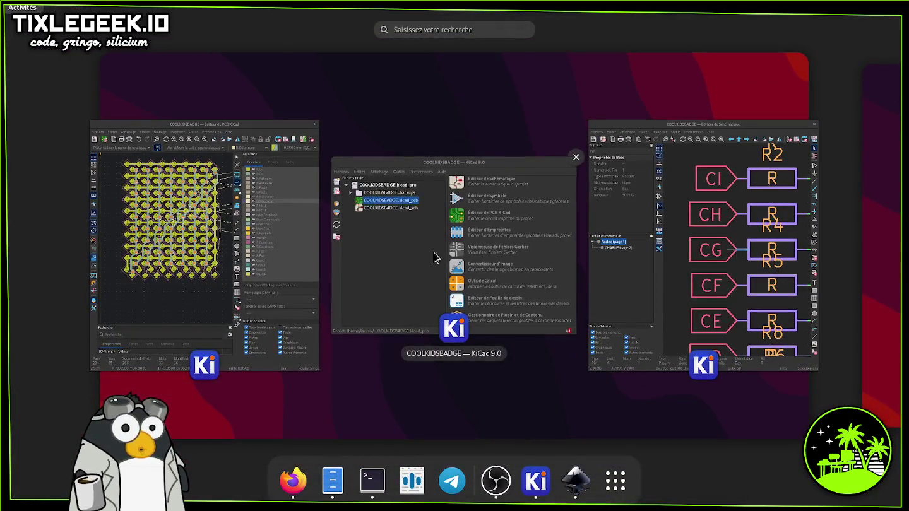
# - Bring the schematic editor forward and look inside the CHARLIE sheet before returning to root
pyautogui.click(702, 253)
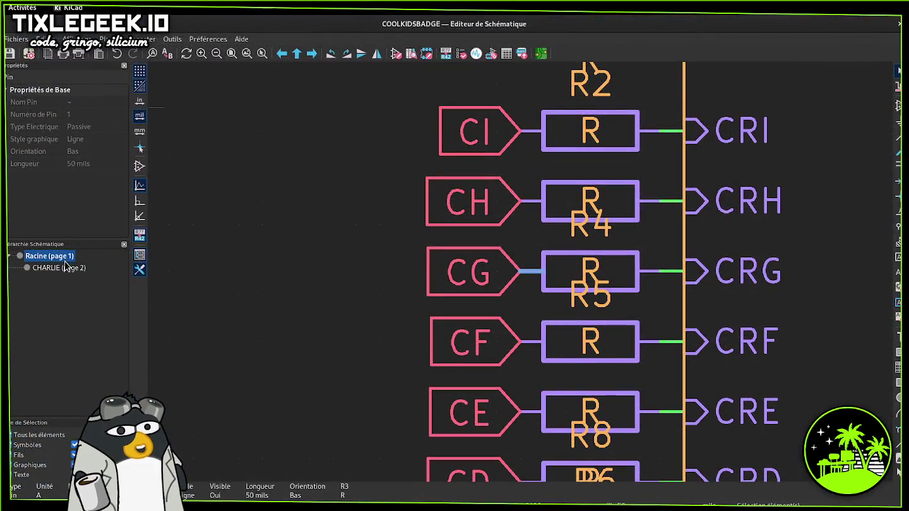
pyautogui.click(59, 268)
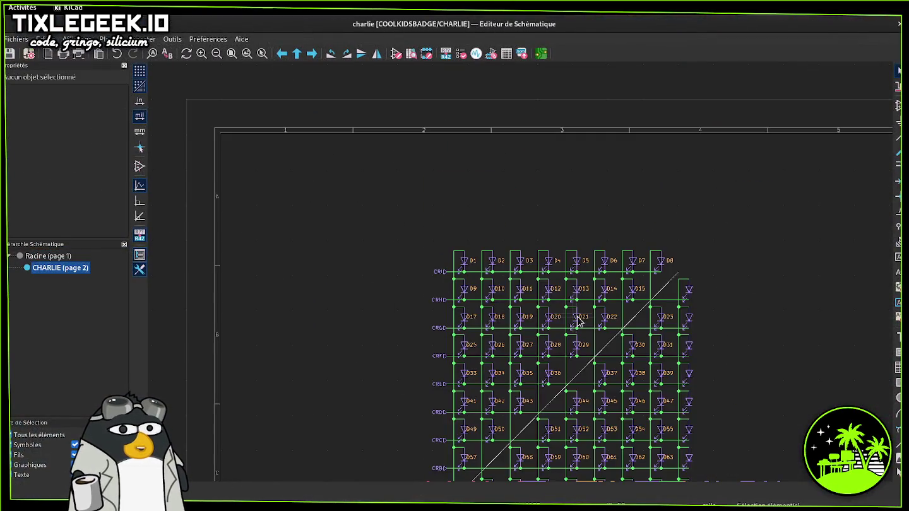
pyautogui.scroll(-2, 578, 319)
pyautogui.scroll(1, 522, 275)
pyautogui.scroll(1, 522, 276)
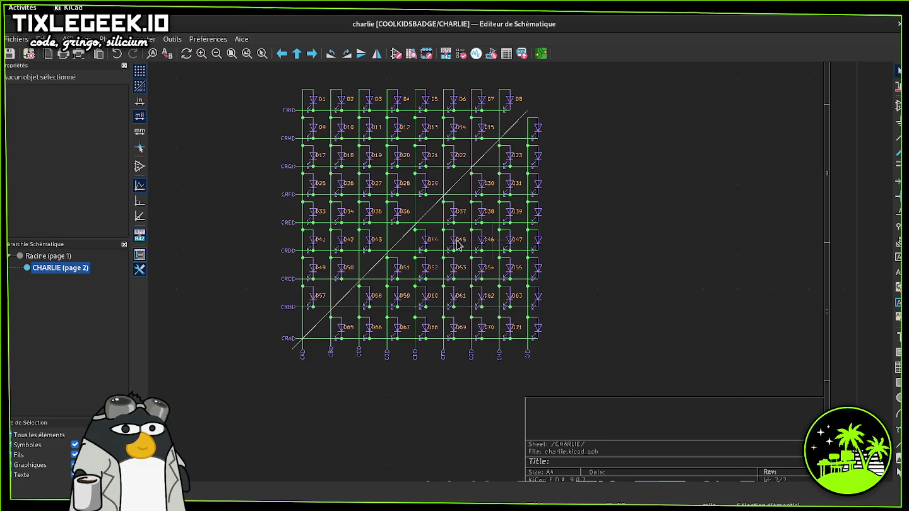
pyautogui.click(63, 256)
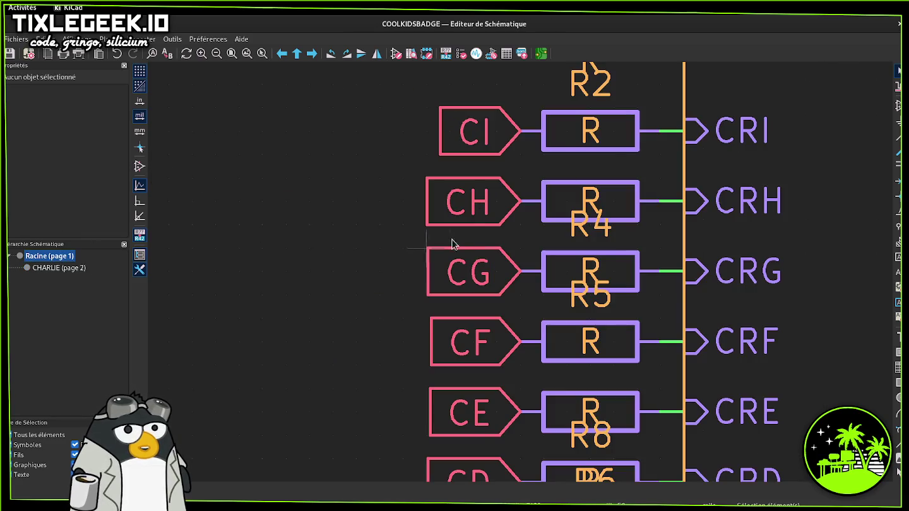
# - Move the CHARLIE sheet block left and down, closer to U2
pyautogui.scroll(-1, 527, 270)
pyautogui.scroll(-1, 617, 342)
pyautogui.moveTo(617, 341); pyautogui.dragTo(646, 258, button='middle')
pyautogui.moveTo(544, 105); pyautogui.dragTo(812, 365)
pyautogui.moveTo(712, 216); pyautogui.dragTo(516, 302)
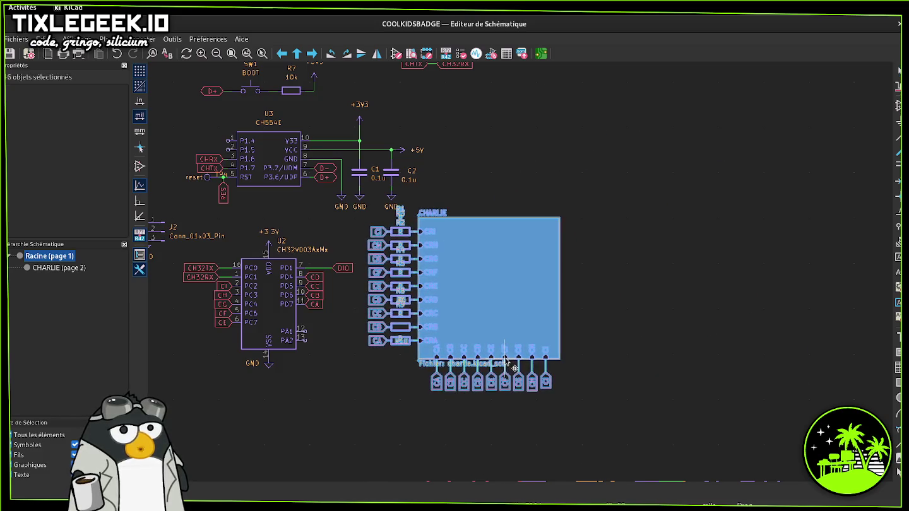
pyautogui.click(581, 322)
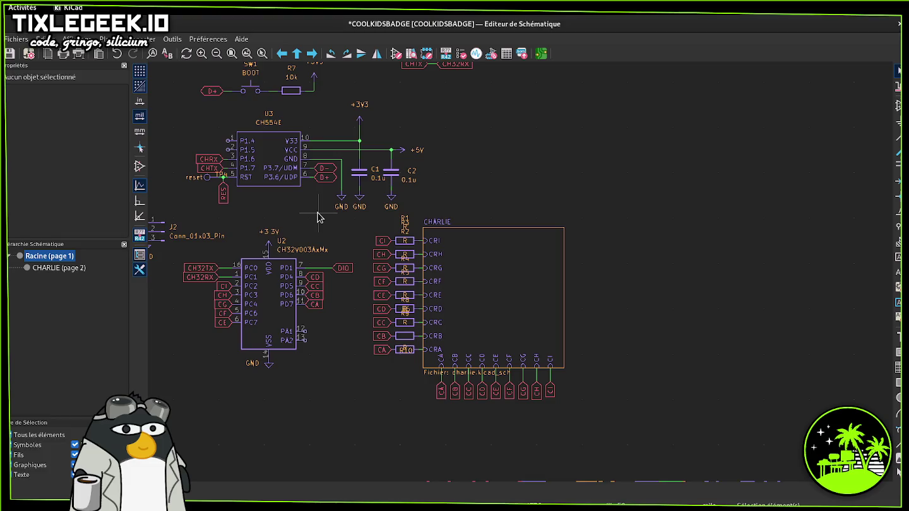
# - Switch back to the PCB editor through the window overview
pyautogui.hotkey('alt', 'Tab')
pyautogui.press('super')
pyautogui.click(297, 272)
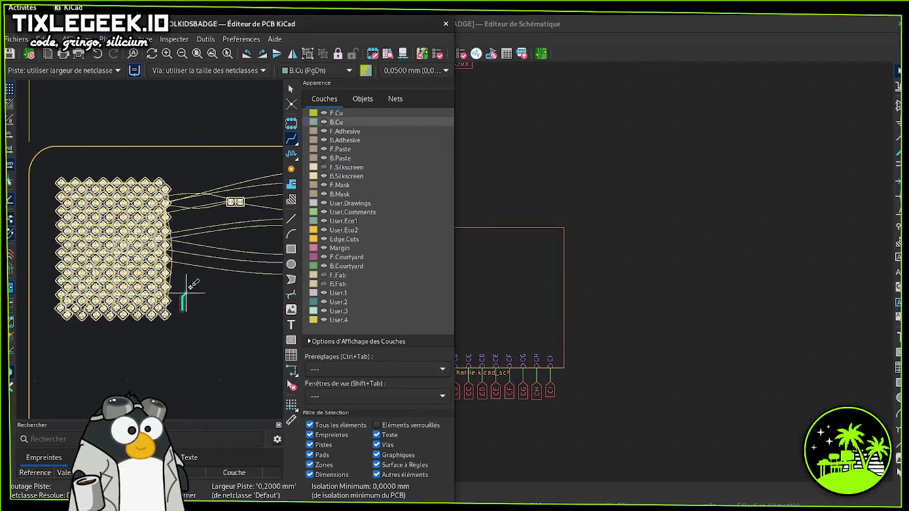
pyautogui.press('Escape')
pyautogui.scroll(1, 197, 282)
pyautogui.scroll(1, 184, 271)
pyautogui.scroll(1, 148, 253)
pyautogui.scroll(1, 142, 248)
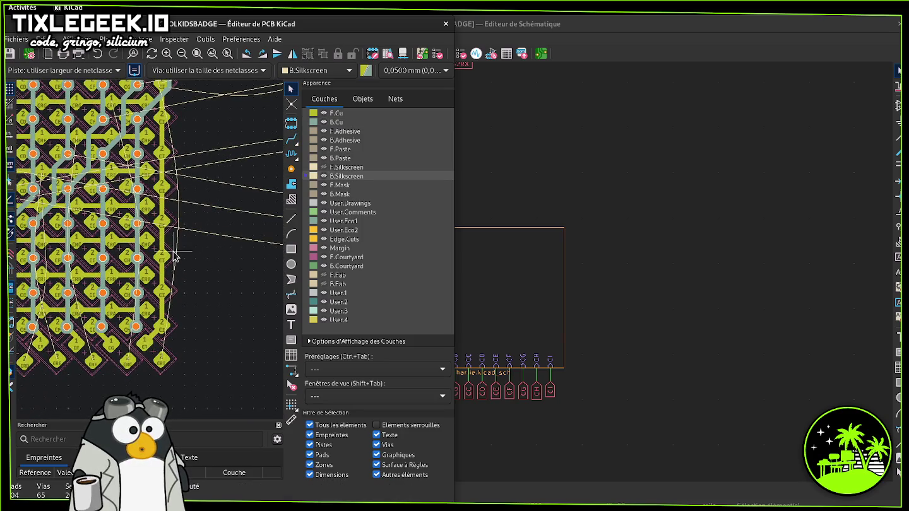
pyautogui.moveTo(168, 258); pyautogui.dragTo(200, 305, button='middle')
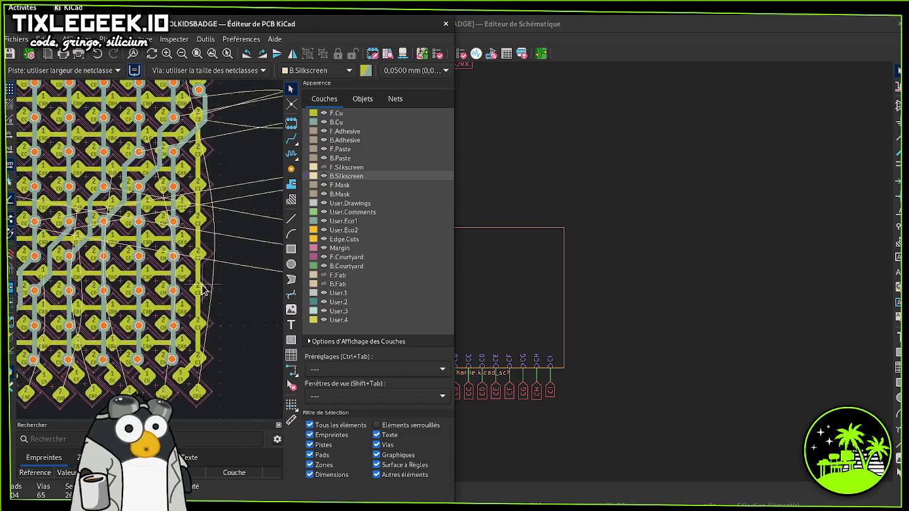
pyautogui.moveTo(177, 275); pyautogui.dragTo(133, 258, button='middle')
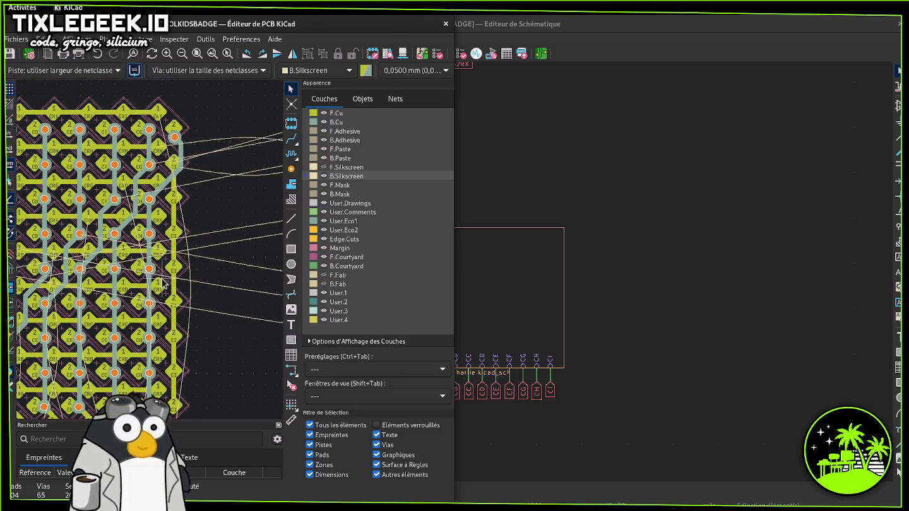
pyautogui.scroll(-2, 135, 259)
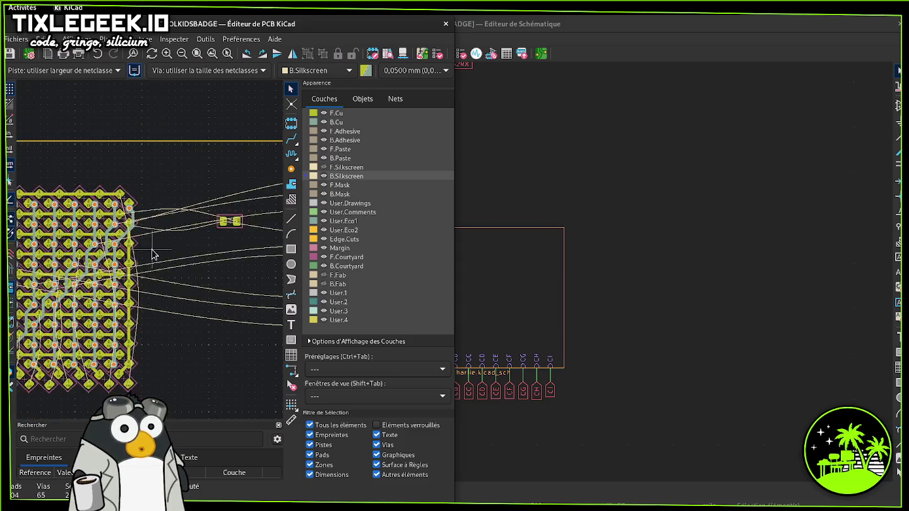
pyautogui.scroll(-2, 141, 270)
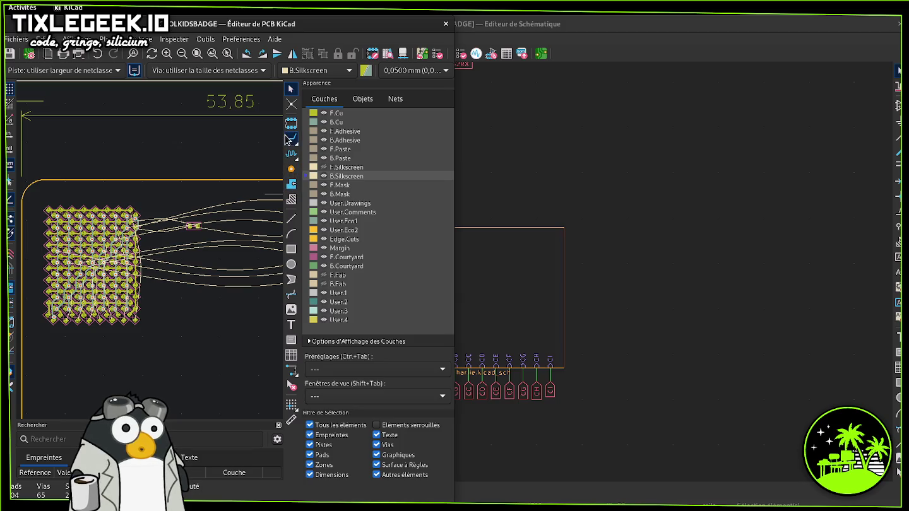
pyautogui.moveTo(174, 285)
pyautogui.mouseDown(button='middle')
pyautogui.moveTo(158, 300)
pyautogui.moveTo(58, 304)
pyautogui.moveTo(88, 307)
pyautogui.mouseUp(button='middle')
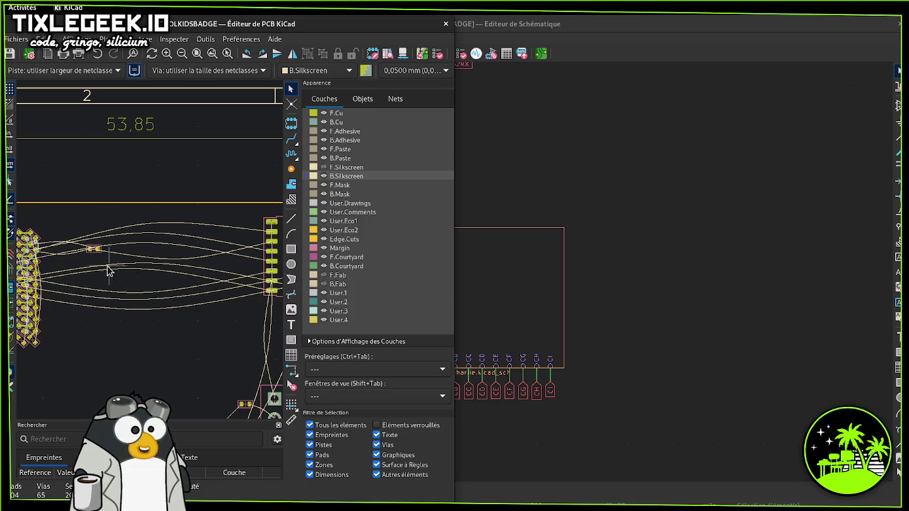
pyautogui.scroll(2, 139, 264)
pyautogui.scroll(2, 164, 265)
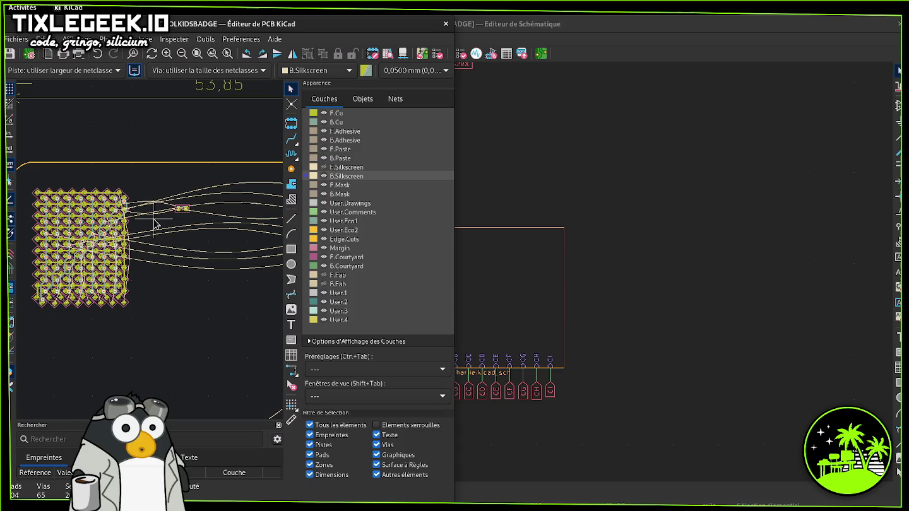
pyautogui.scroll(1, 155, 222)
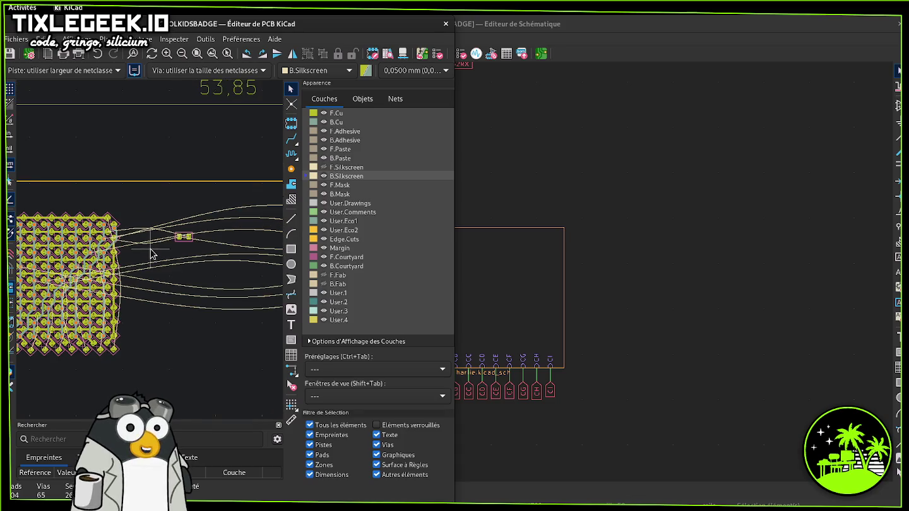
pyautogui.scroll(2, 190, 281)
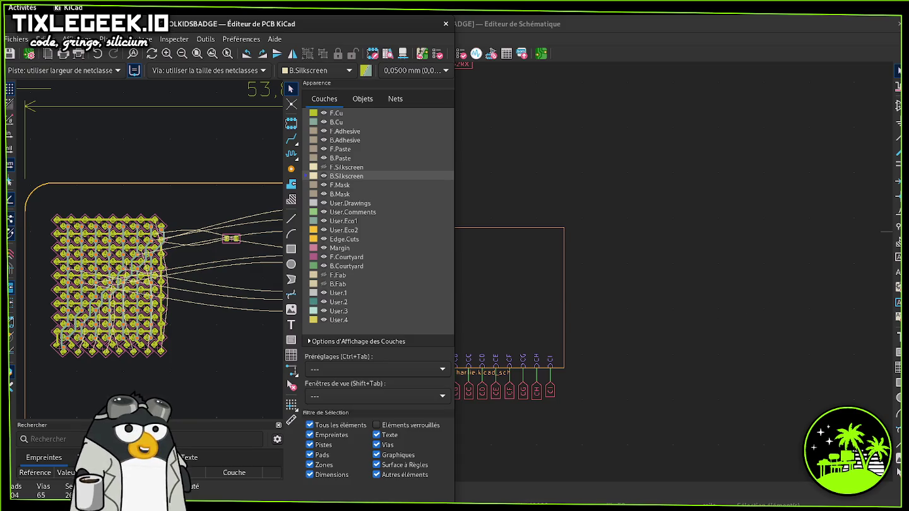
pyautogui.hotkey('alt', 'Tab')
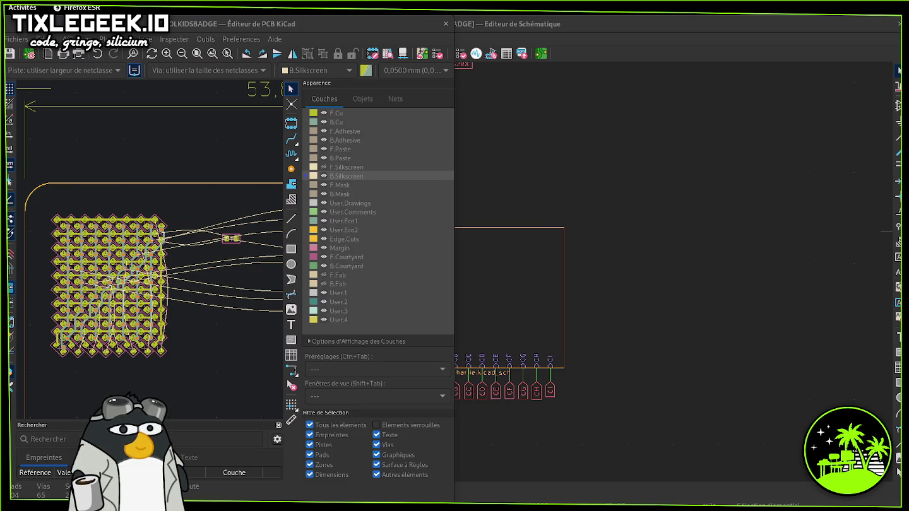
pyautogui.hotkey('alt', 'Tab')
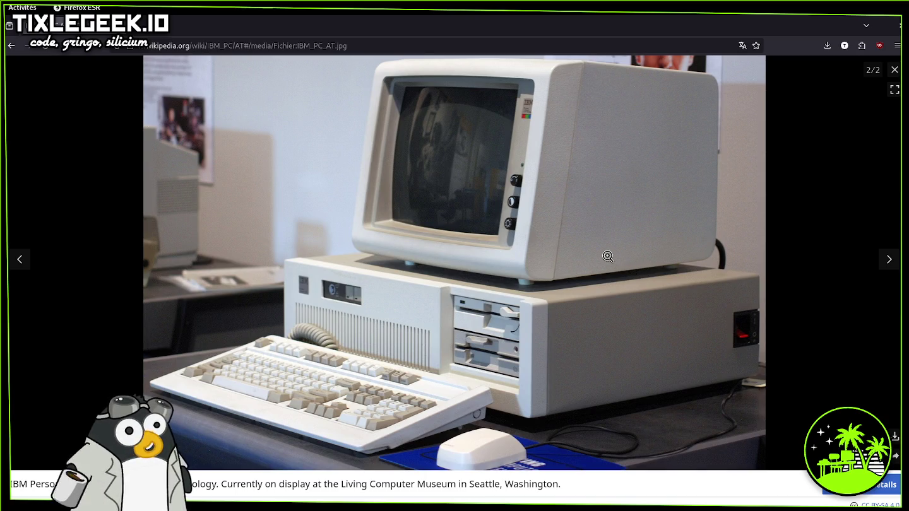
pyautogui.hotkey('alt', 'Tab')
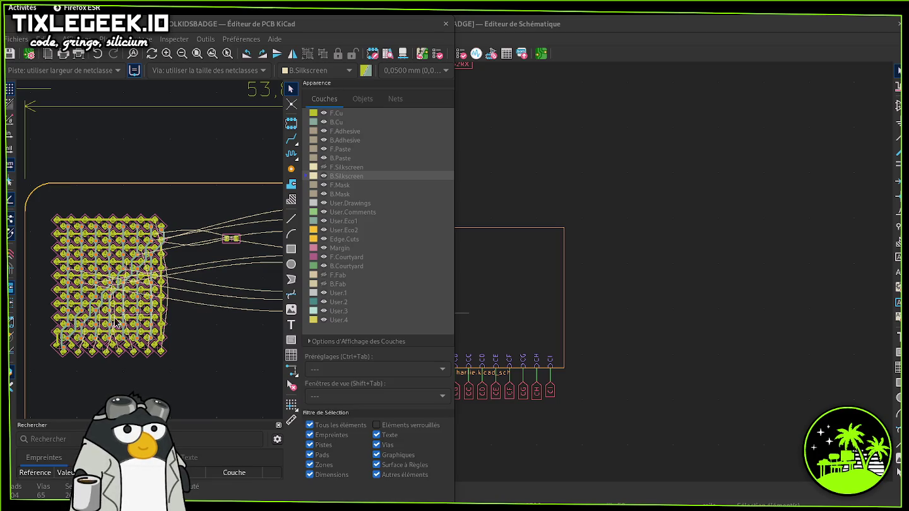
# - Zoom out over the board and maximize the PCB editor window
pyautogui.scroll(2, 151, 255)
pyautogui.scroll(-1, 150, 255)
pyautogui.scroll(-2, 151, 254)
pyautogui.scroll(-1, 145, 258)
pyautogui.scroll(-1, 134, 255)
pyautogui.scroll(-1, 134, 255)
pyautogui.scroll(-1, 147, 254)
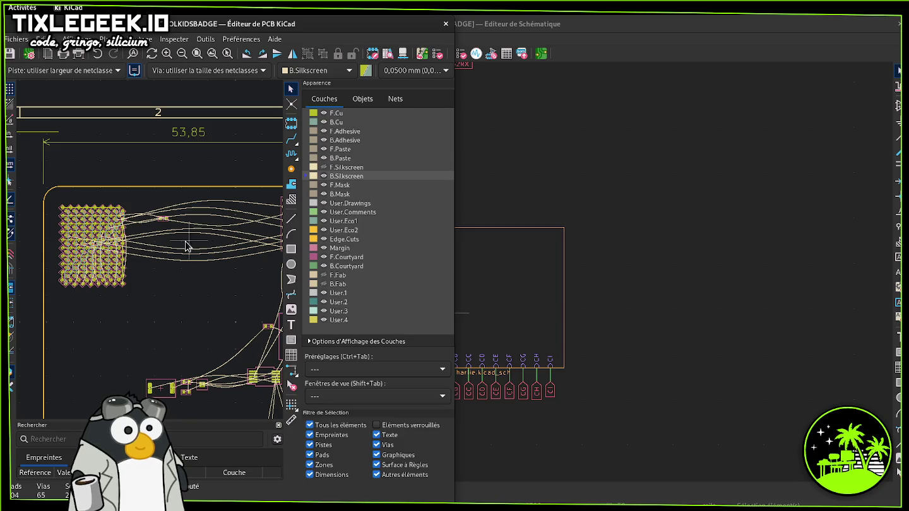
pyautogui.scroll(-1, 151, 255)
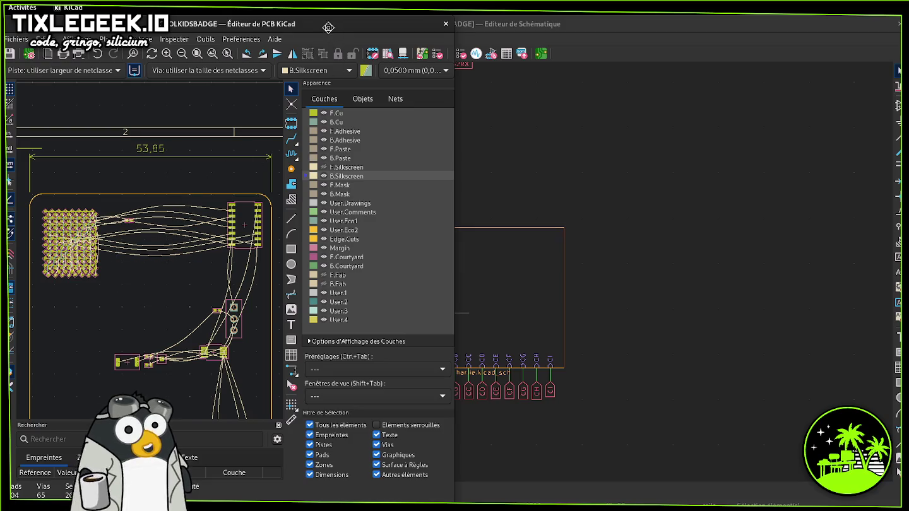
pyautogui.doubleClick(328, 26)
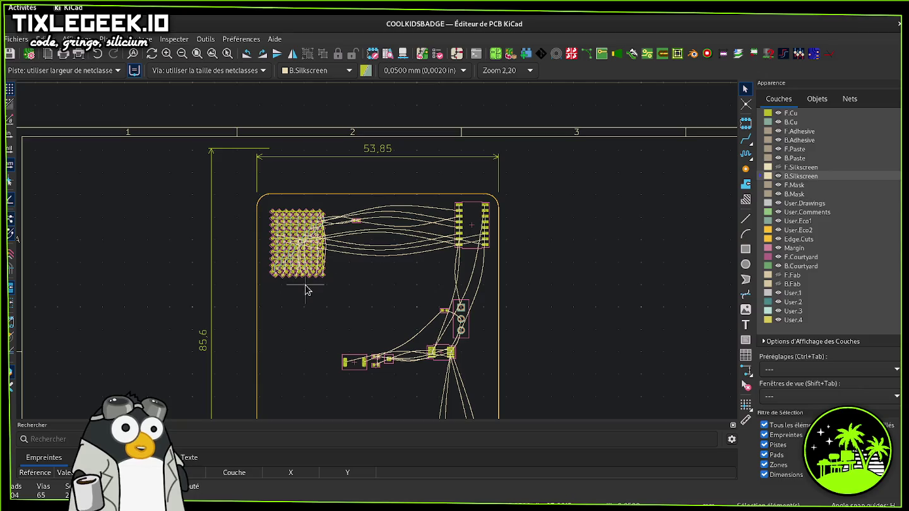
# - Zoom onto the LED matrix and start a single track from its top-row pad
pyautogui.scroll(3, 304, 291)
pyautogui.scroll(-1, 385, 246)
pyautogui.scroll(1, 410, 227)
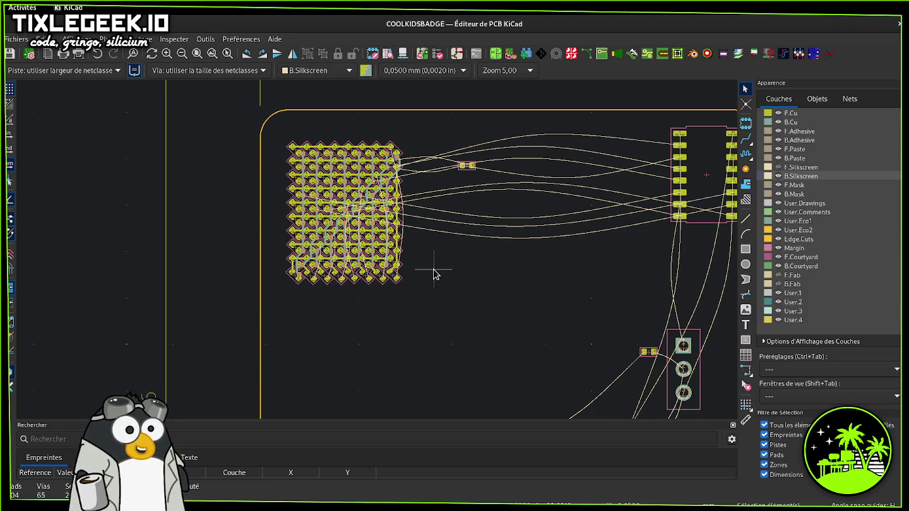
pyautogui.scroll(2, 433, 270)
pyautogui.moveTo(376, 227); pyautogui.dragTo(362, 328, button='middle')
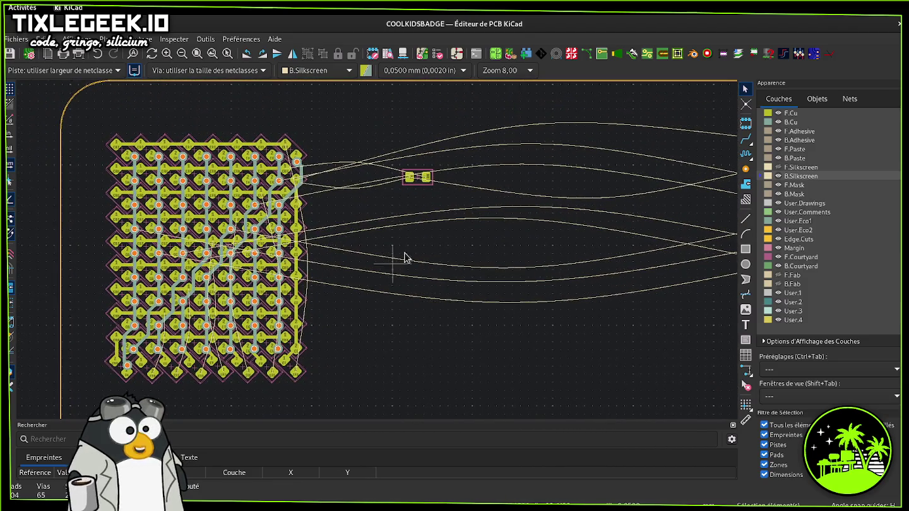
pyautogui.click(746, 140)
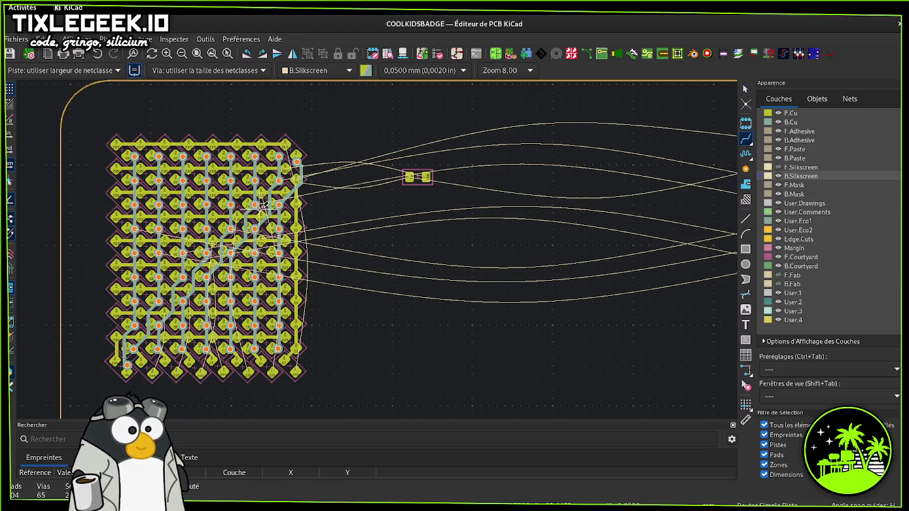
pyautogui.click(287, 144)
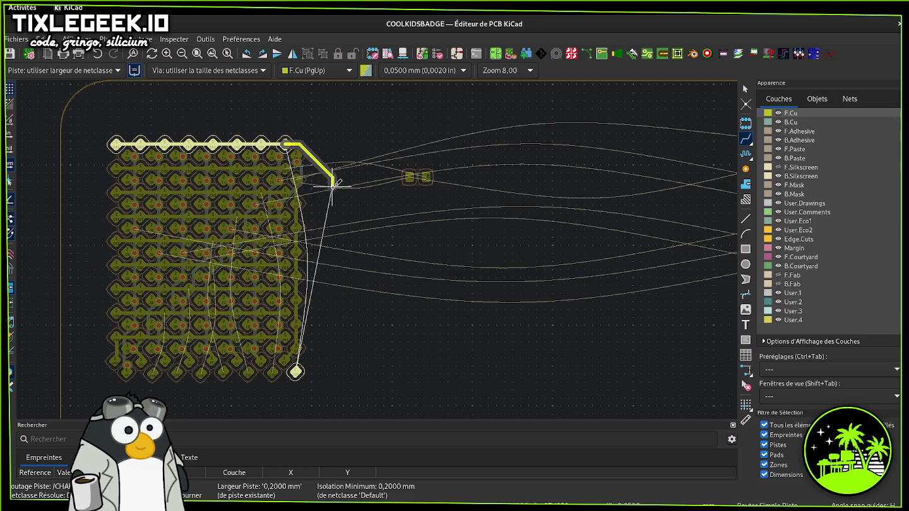
# - End the CRI trace at the bottom-right, push it outward, and abandon the CRH routes
pyautogui.click(297, 372)
pyautogui.moveTo(311, 332); pyautogui.dragTo(322, 334)
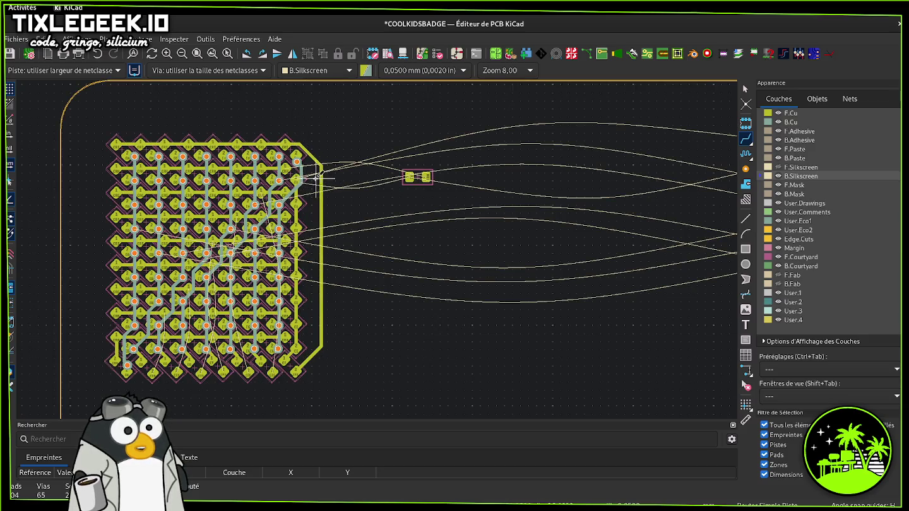
pyautogui.click(288, 168)
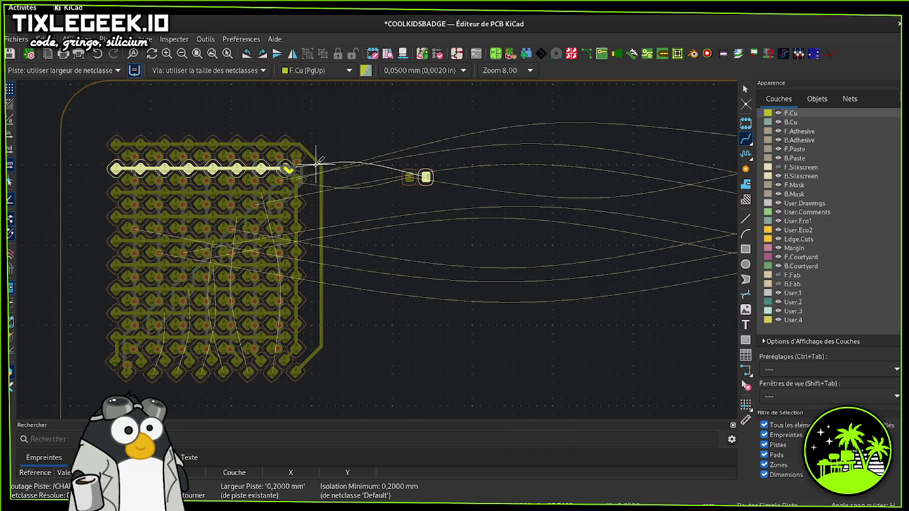
pyautogui.scroll(4, 304, 187)
pyautogui.press('Escape')
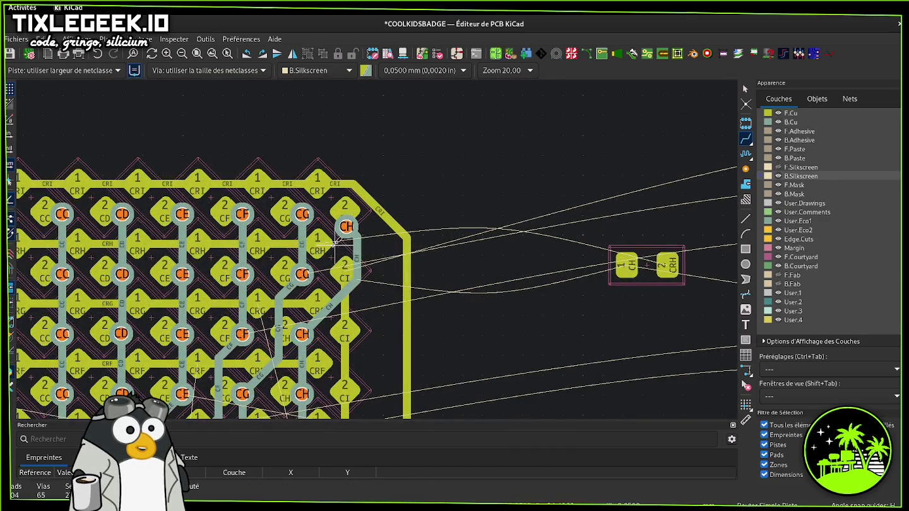
pyautogui.click(323, 245)
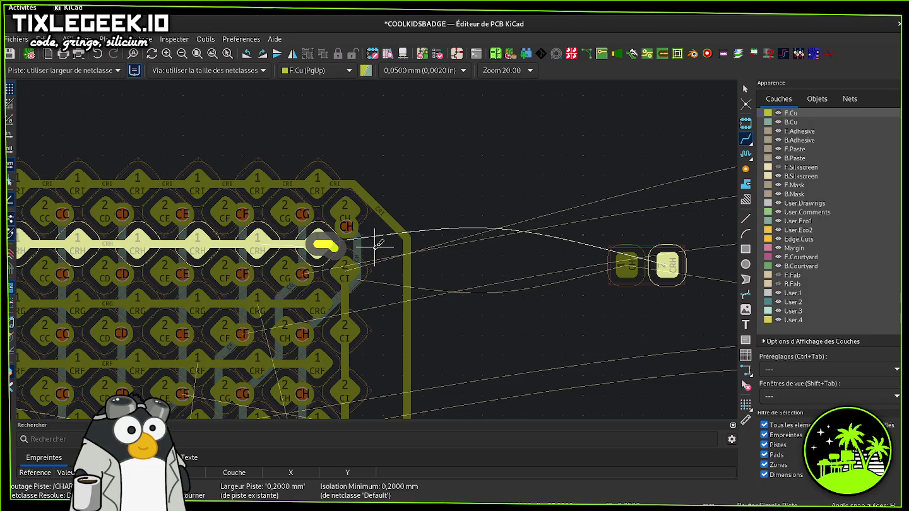
pyautogui.press('Escape')
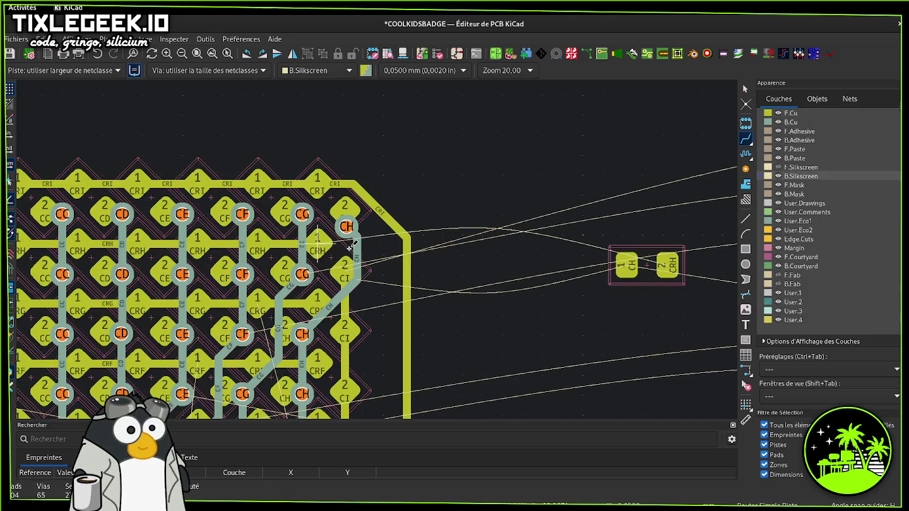
pyautogui.press('Escape')
# - Move the CH via up and right onto the top-right CH pad
pyautogui.click(349, 232)
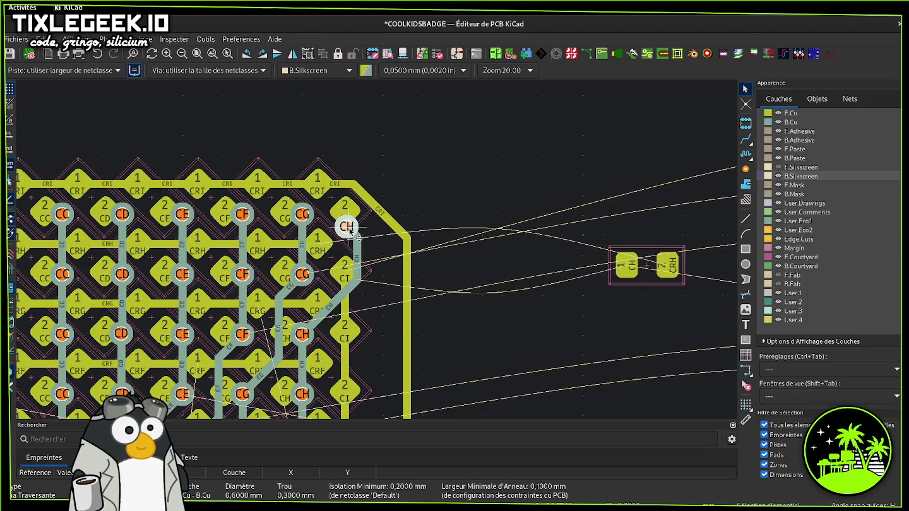
pyautogui.moveTo(350, 232); pyautogui.dragTo(371, 214)
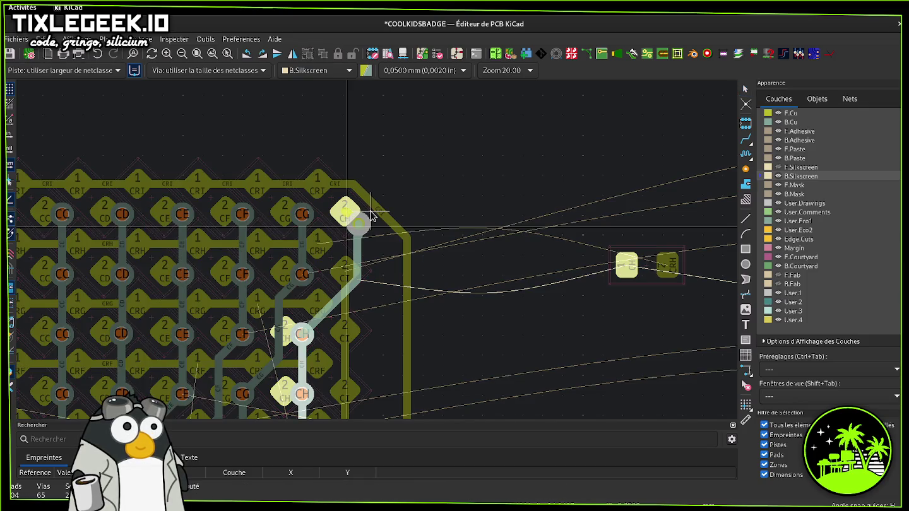
pyautogui.moveTo(372, 213); pyautogui.dragTo(373, 214)
pyautogui.click(373, 215)
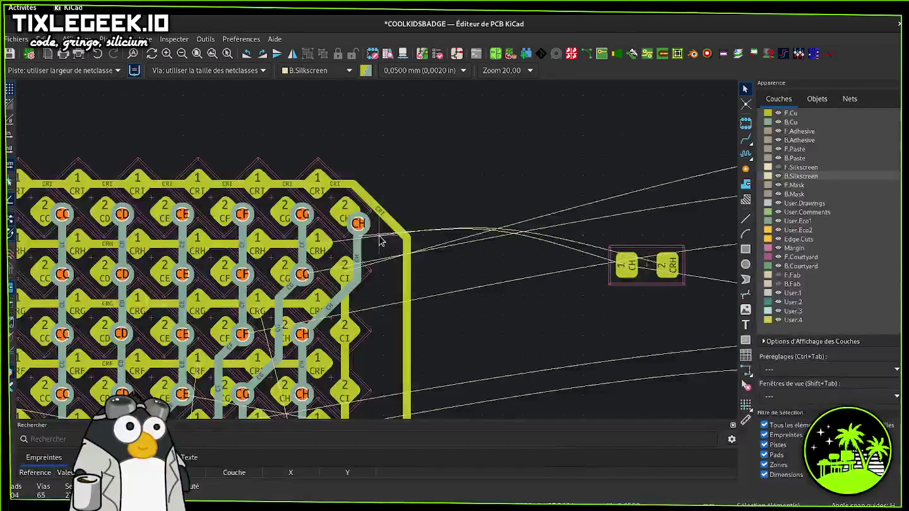
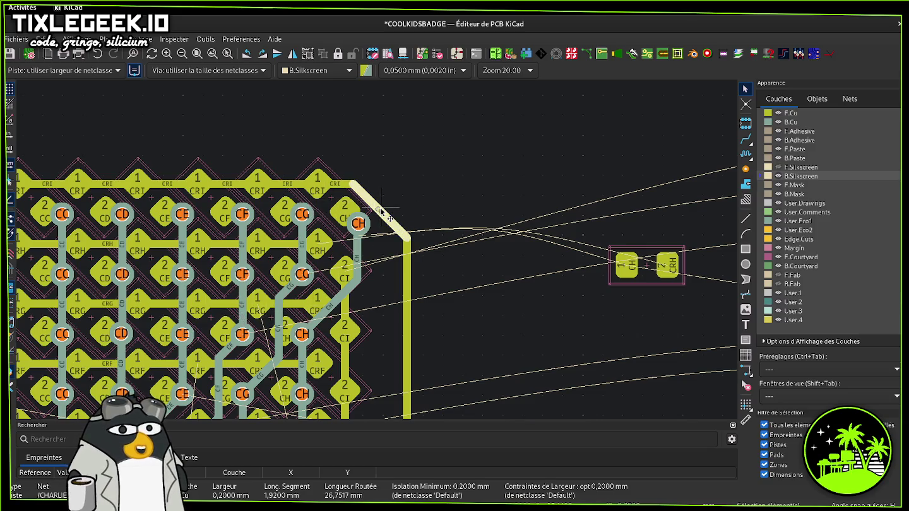
# - Reshape the CRI track's chamfered corner and move the CH via up and to the right
pyautogui.moveTo(381, 213); pyautogui.dragTo(401, 199)
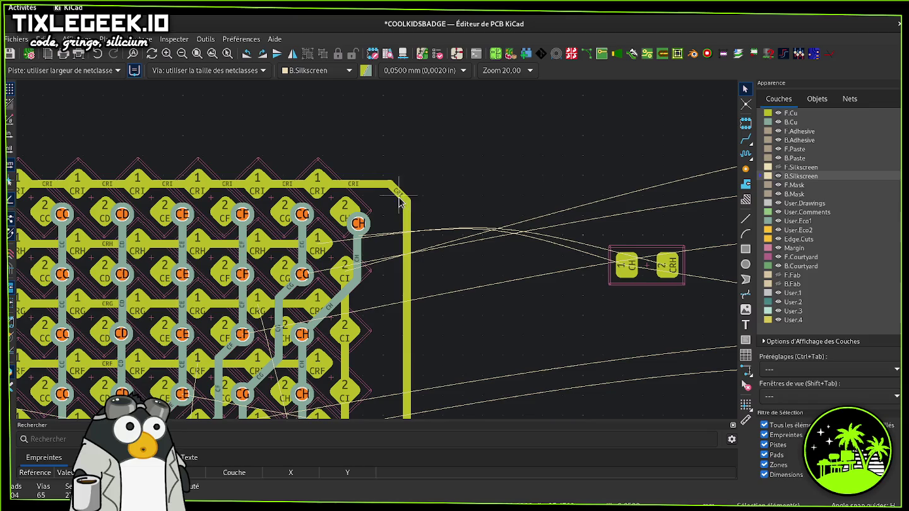
pyautogui.moveTo(358, 223); pyautogui.dragTo(363, 209)
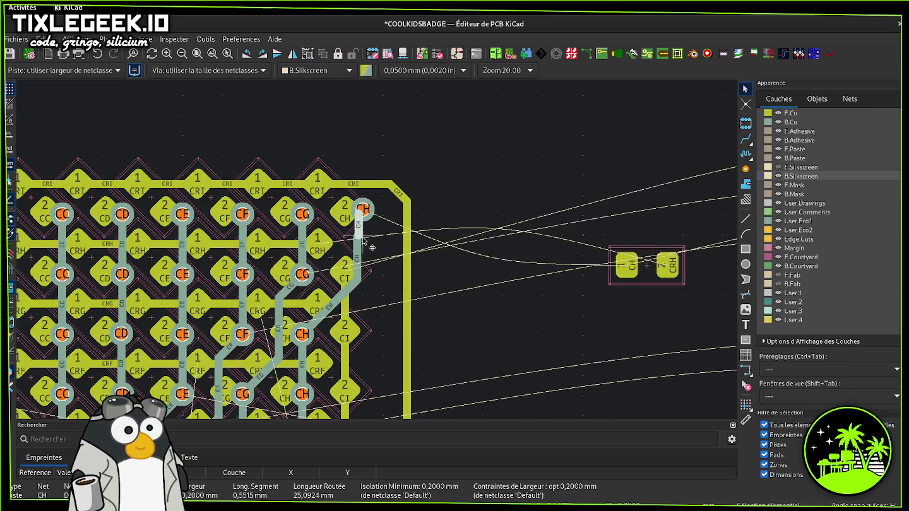
pyautogui.click(358, 254)
# - Straighten the CH track segment so it runs vertically up to the relocated via
pyautogui.moveTo(358, 254); pyautogui.dragTo(373, 267)
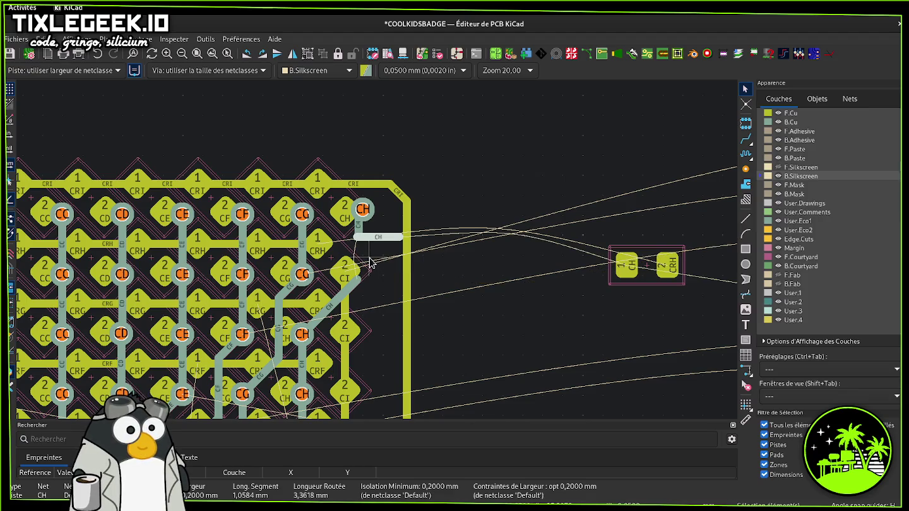
pyautogui.moveTo(369, 258); pyautogui.dragTo(361, 233)
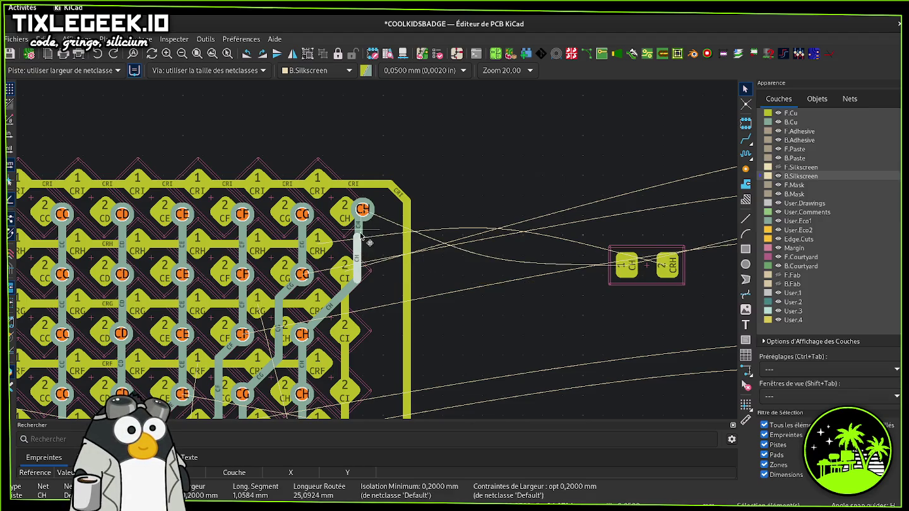
pyautogui.moveTo(363, 240)
pyautogui.mouseDown()
pyautogui.moveTo(367, 216)
pyautogui.moveTo(363, 245)
pyautogui.moveTo(366, 236)
pyautogui.moveTo(372, 242)
pyautogui.mouseUp()
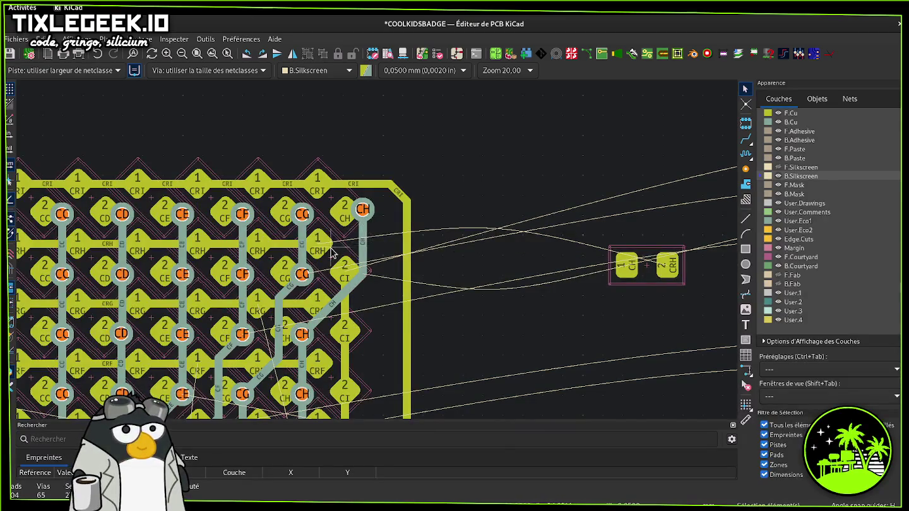
pyautogui.click(745, 218)
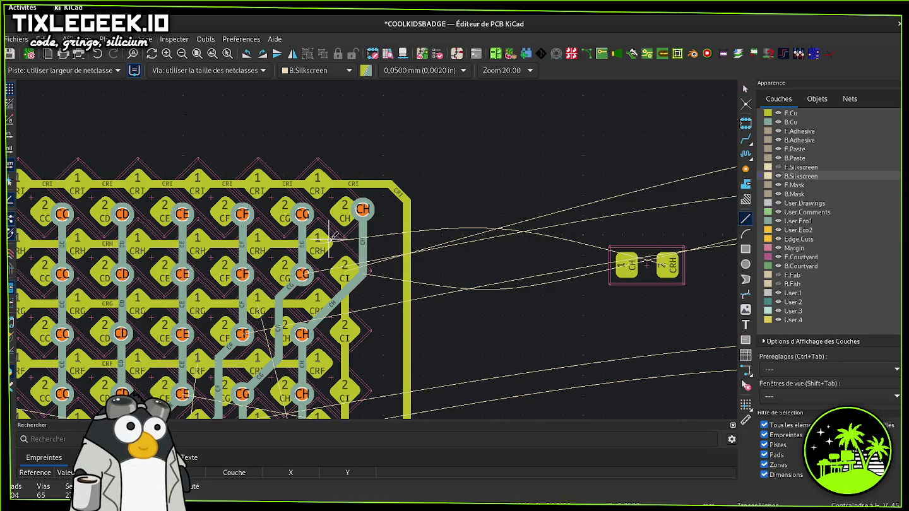
pyautogui.click(331, 238)
pyautogui.press('Escape')
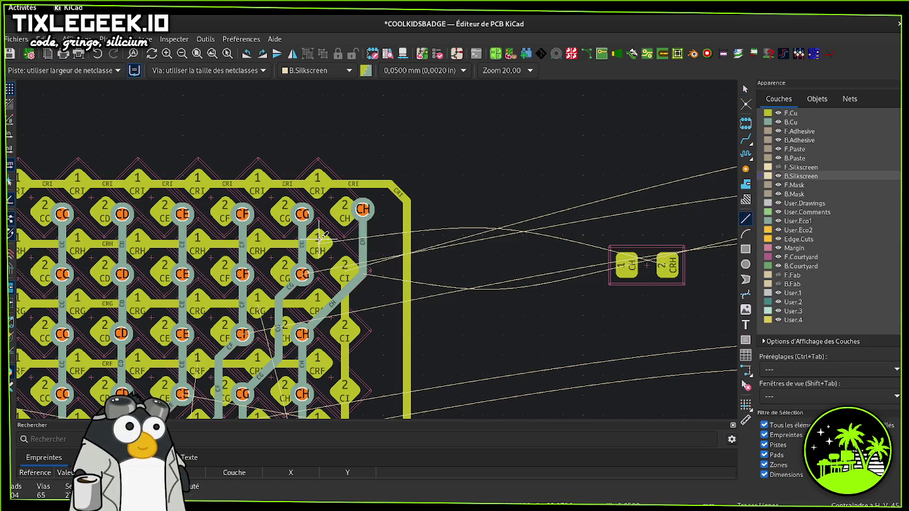
pyautogui.click(745, 138)
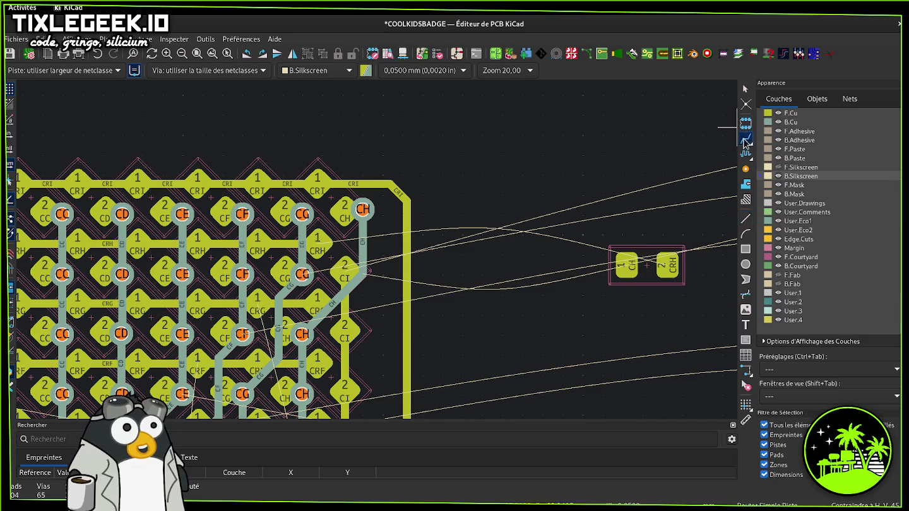
pyautogui.click(293, 251)
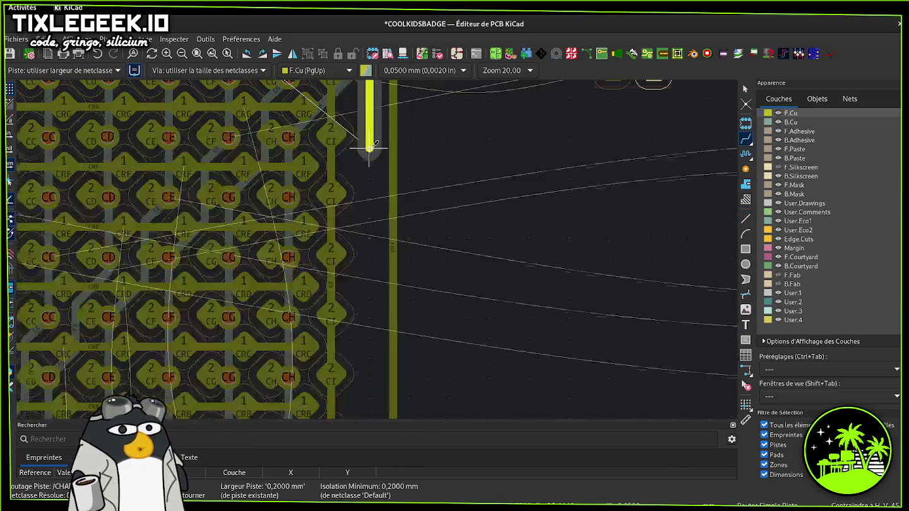
pyautogui.scroll(-3, 370, 149)
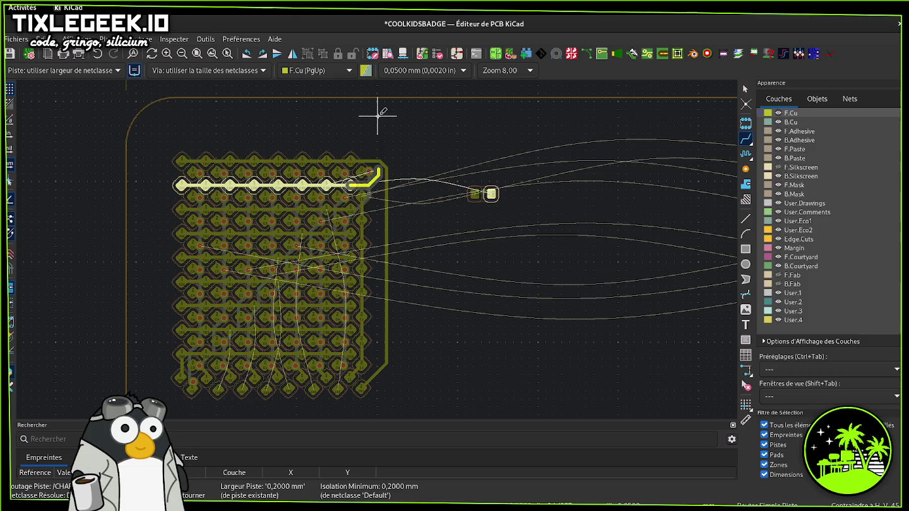
pyautogui.click(374, 193)
pyautogui.scroll(3, 374, 194)
pyautogui.scroll(2, 377, 247)
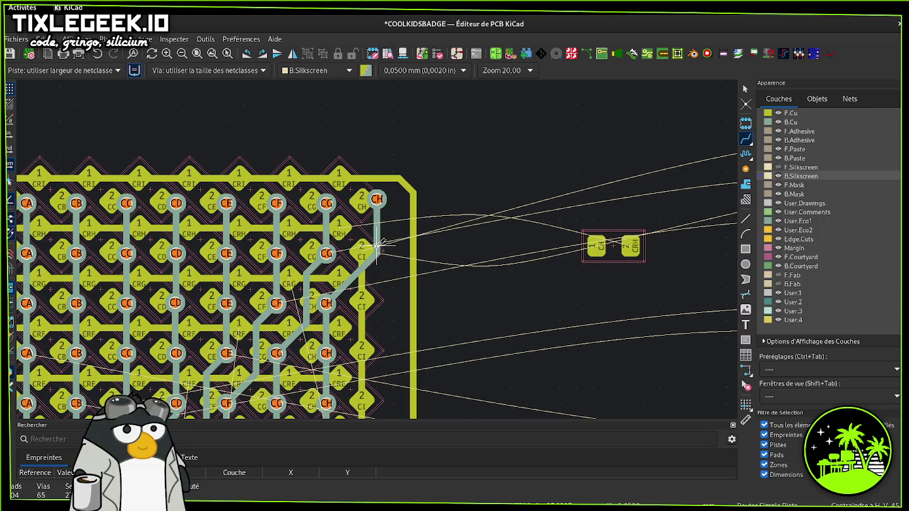
# - Move the resistor footprint and delete the diagonal track at the matrix's bottom-right corner
pyautogui.press('Escape')
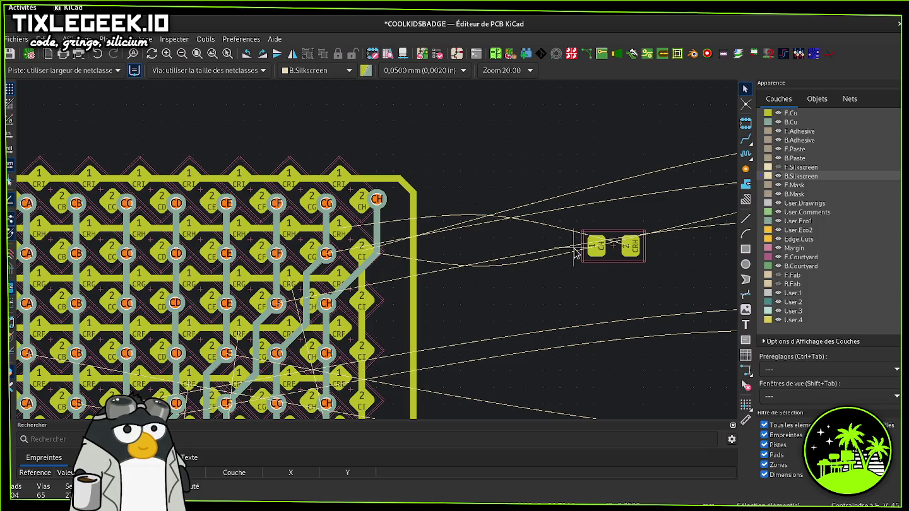
pyautogui.moveTo(594, 255); pyautogui.dragTo(499, 413)
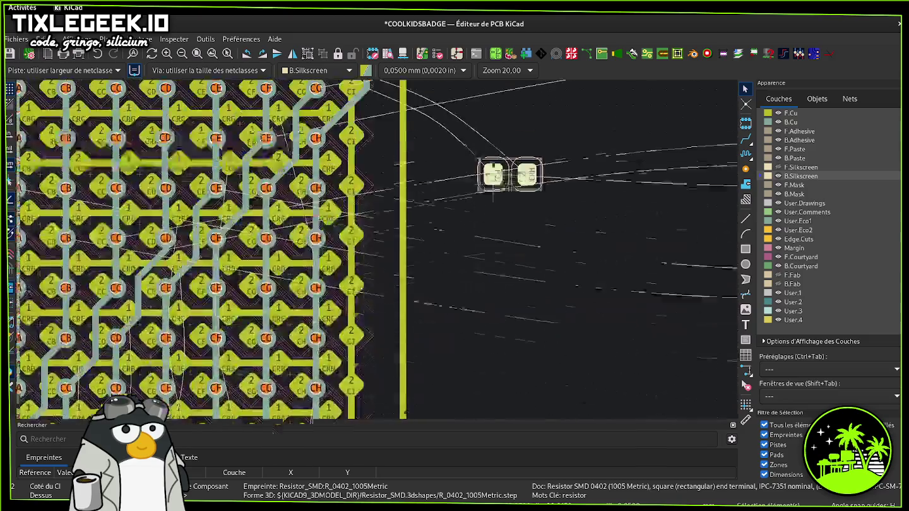
pyautogui.scroll(-2, 494, 393)
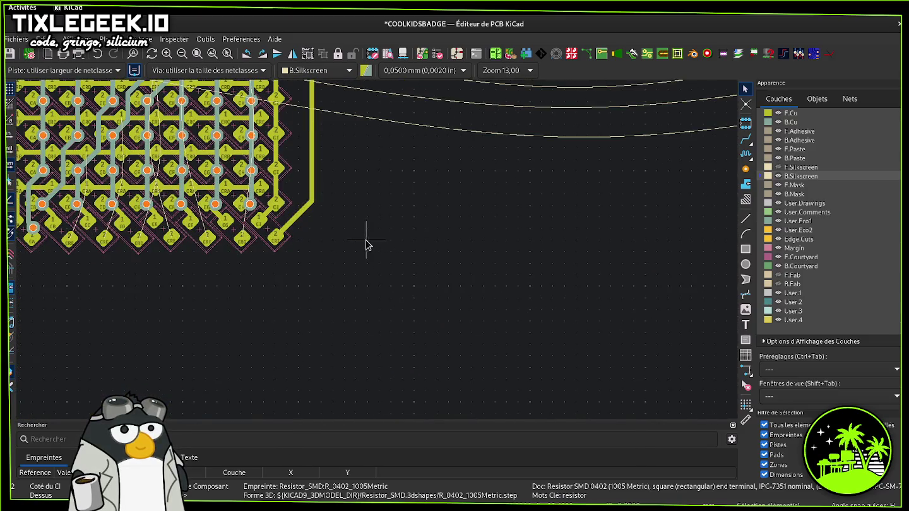
pyautogui.click(293, 222)
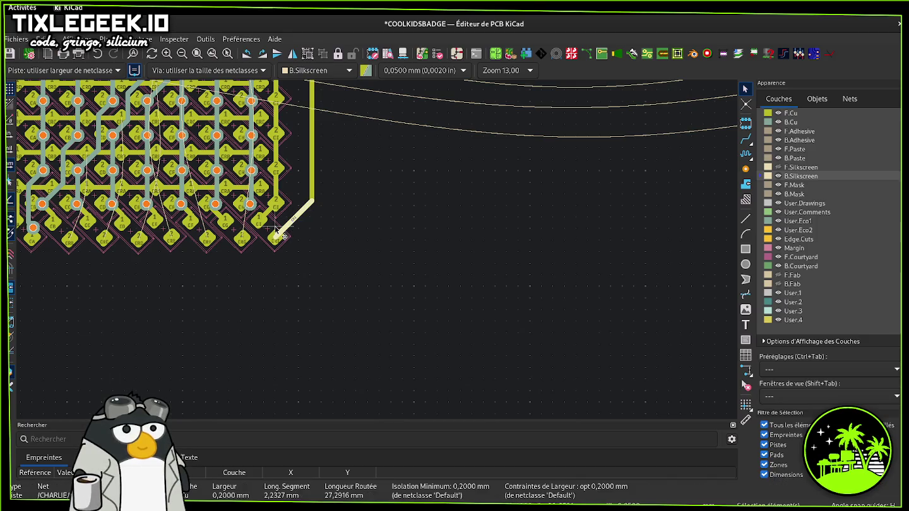
pyautogui.press('Delete')
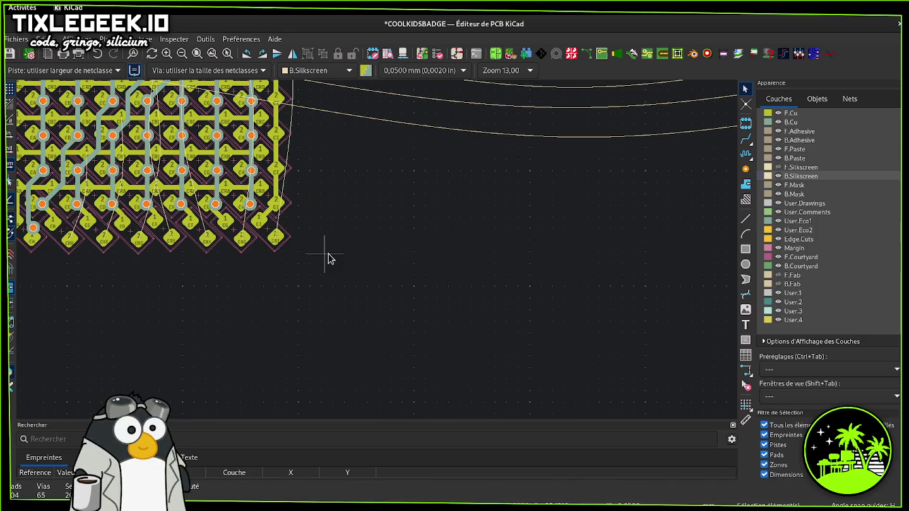
# - Pan to the matrix's bottom rows and select pad 2 of the CRI footprint
pyautogui.moveTo(322, 258); pyautogui.dragTo(355, 350, button='middle')
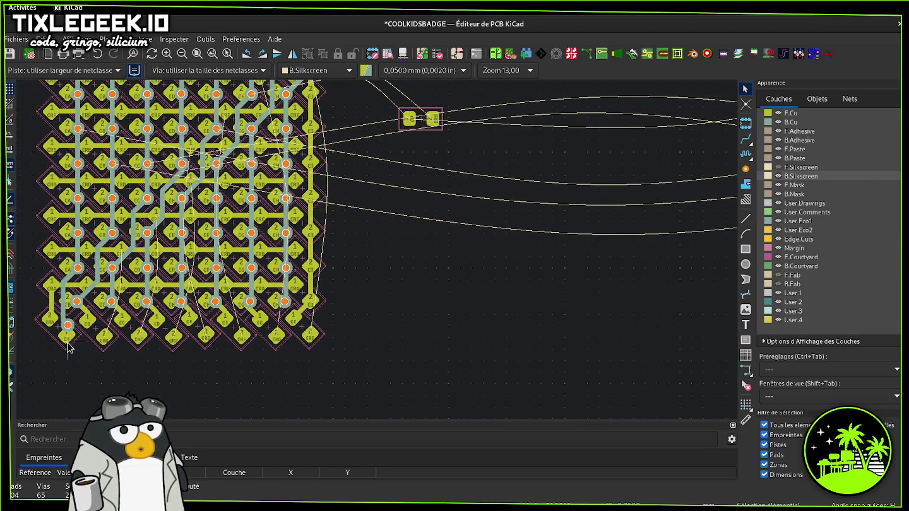
pyautogui.scroll(2, 89, 357)
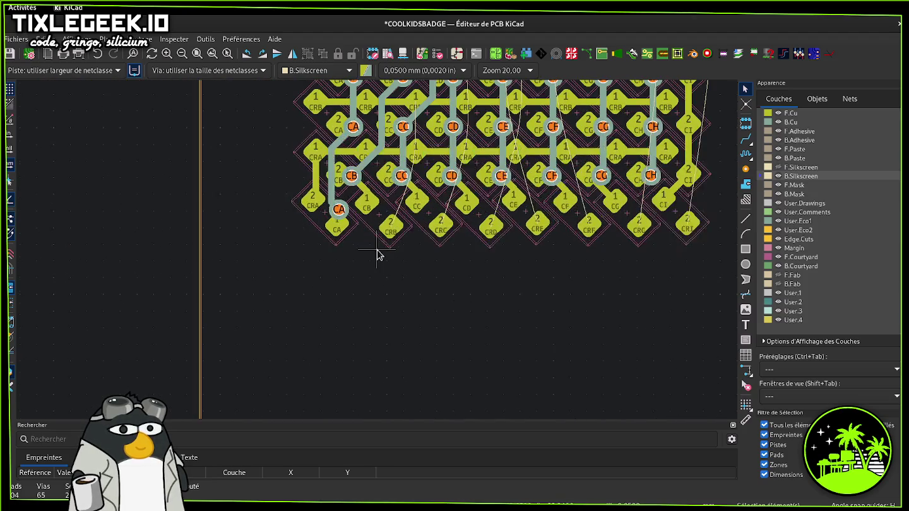
pyautogui.moveTo(388, 256); pyautogui.dragTo(249, 253, button='middle')
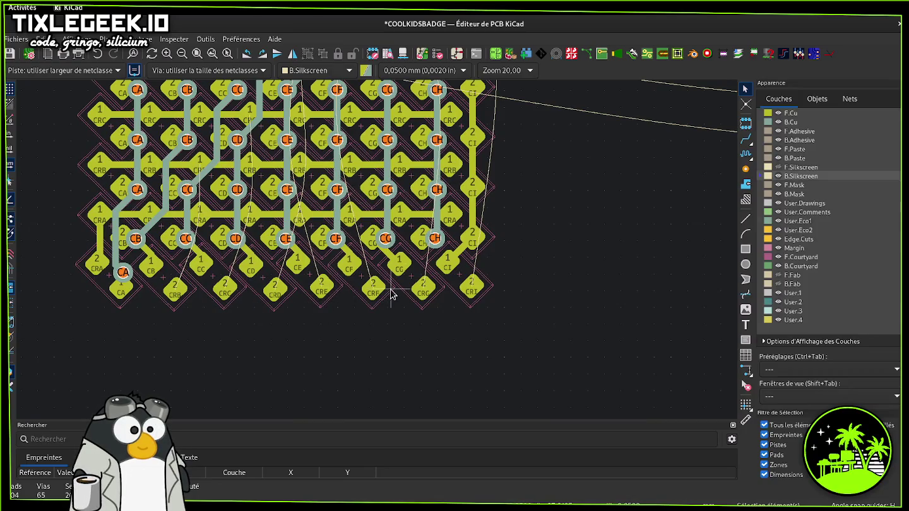
pyautogui.click(470, 290)
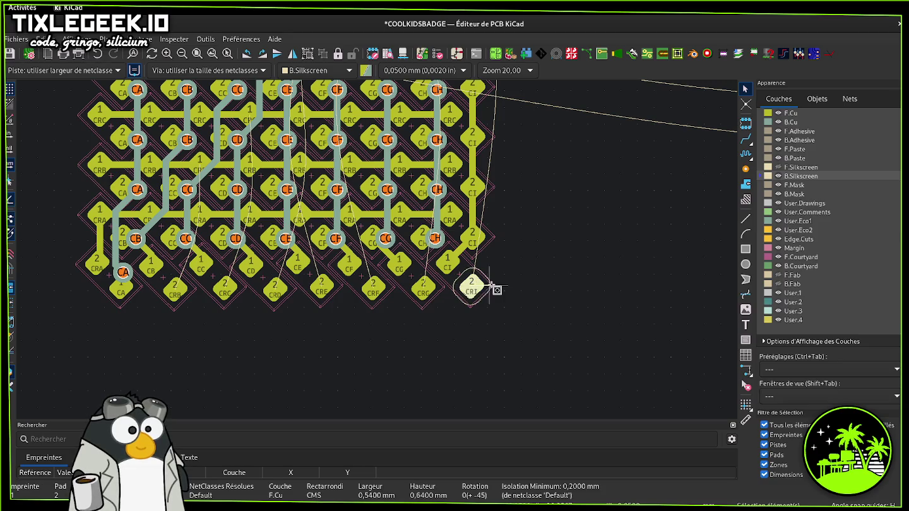
# - Place the rotated CI footprint below the grid and delete the stray track near it
pyautogui.moveTo(491, 285); pyautogui.dragTo(523, 289)
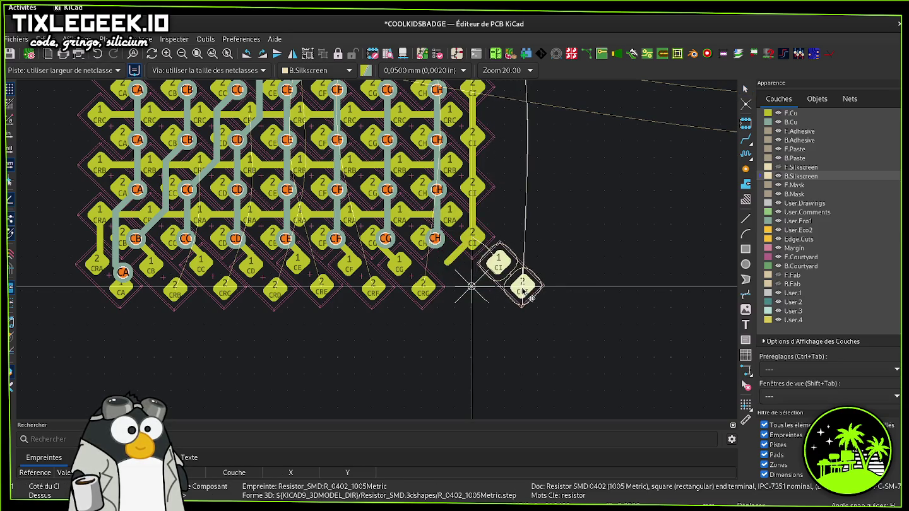
pyautogui.scroll(-2, 495, 264)
pyautogui.scroll(-2, 360, 166)
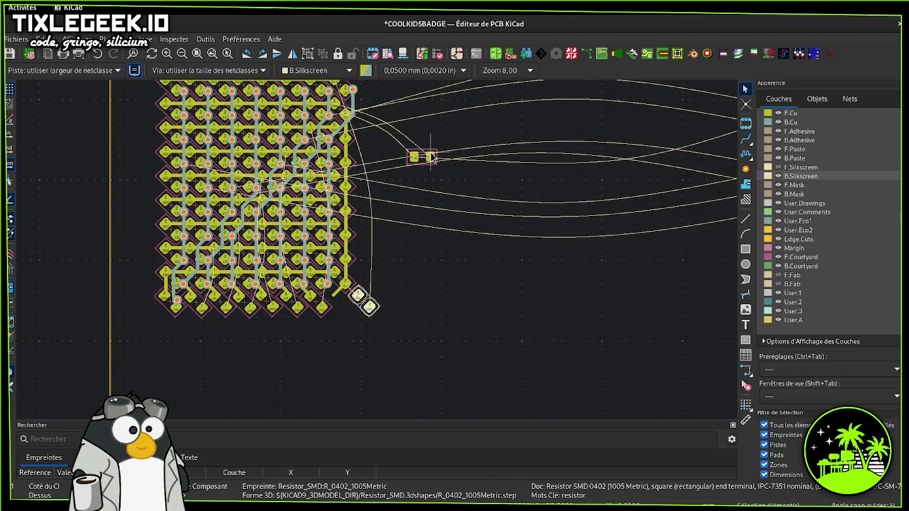
pyautogui.scroll(3, 357, 322)
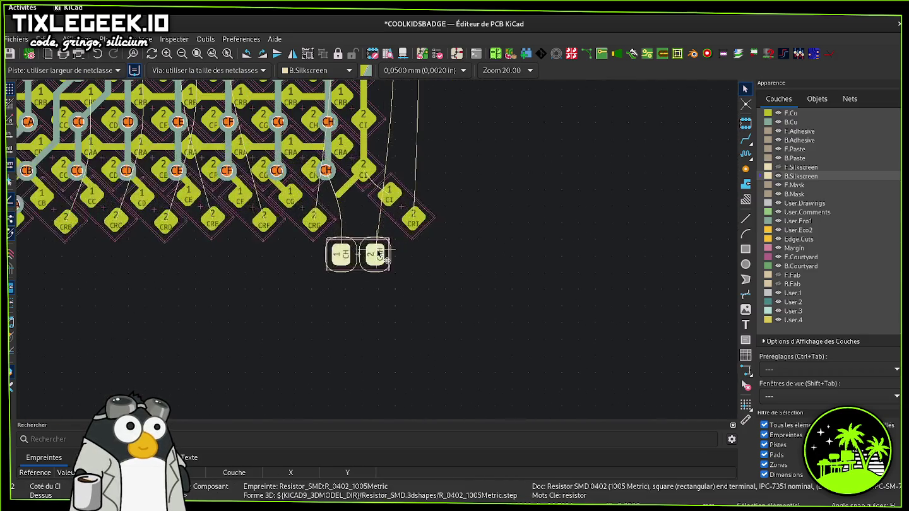
pyautogui.press('r')
pyautogui.hotkey('shift', 'r')
pyautogui.hotkey('shift', 'r')
pyautogui.click(378, 253)
pyautogui.click(351, 189)
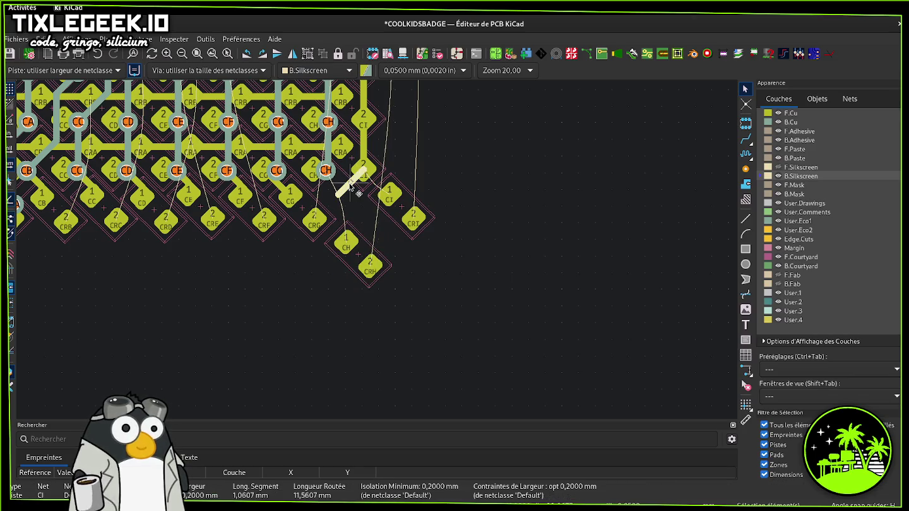
pyautogui.press('Delete')
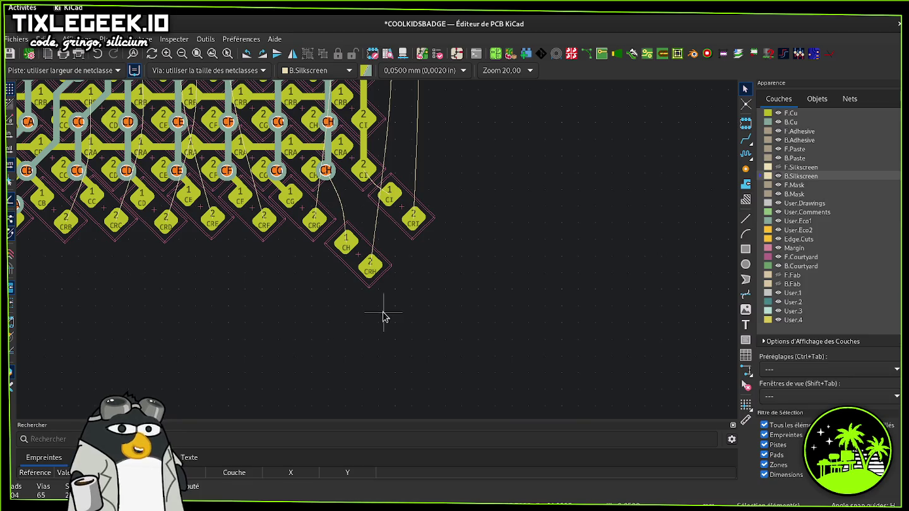
# - Move the CH/CRH footprint into the bottom row between the CG and CI pads
pyautogui.click(370, 261)
pyautogui.press('m')
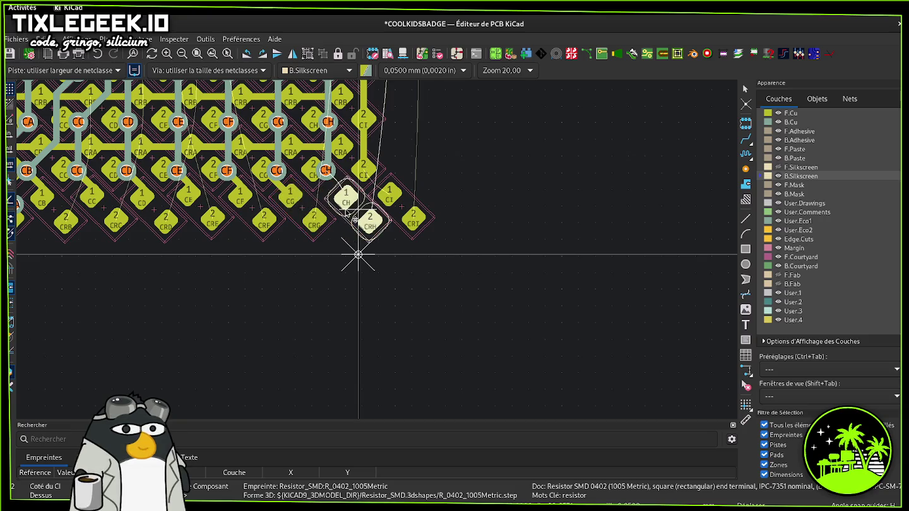
pyautogui.scroll(2, 346, 214)
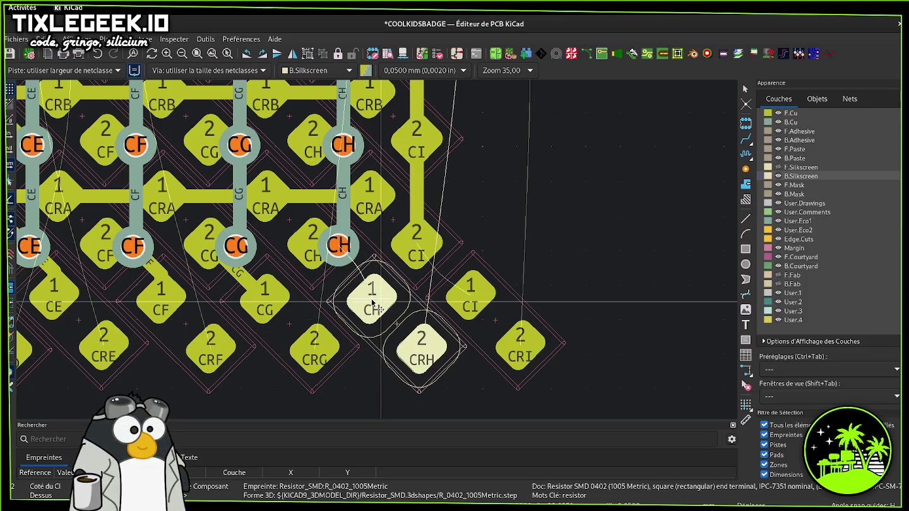
pyautogui.click(369, 302)
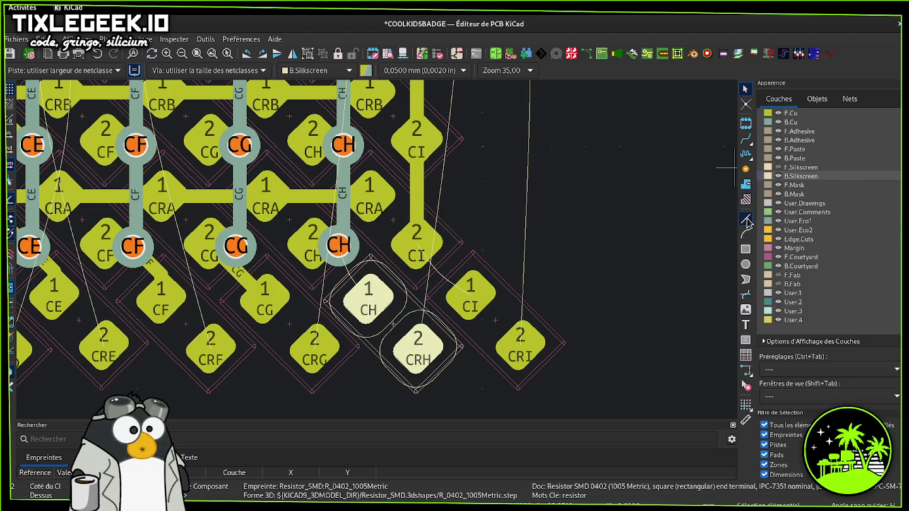
# - Route tracks from CH pad 2 to CH pad 1 and from CI pad 2 to CI pad 1, then zoom out
pyautogui.click(746, 139)
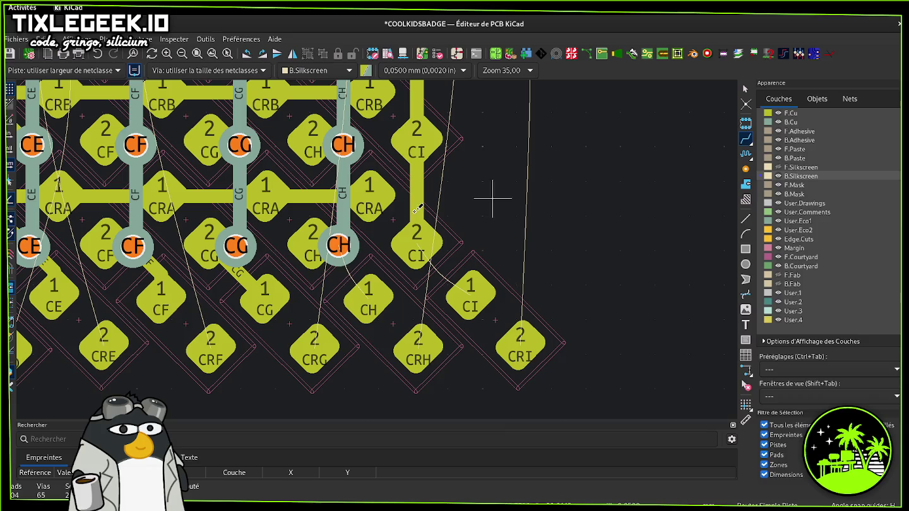
pyautogui.click(313, 244)
pyautogui.click(365, 300)
pyautogui.click(417, 244)
pyautogui.click(471, 292)
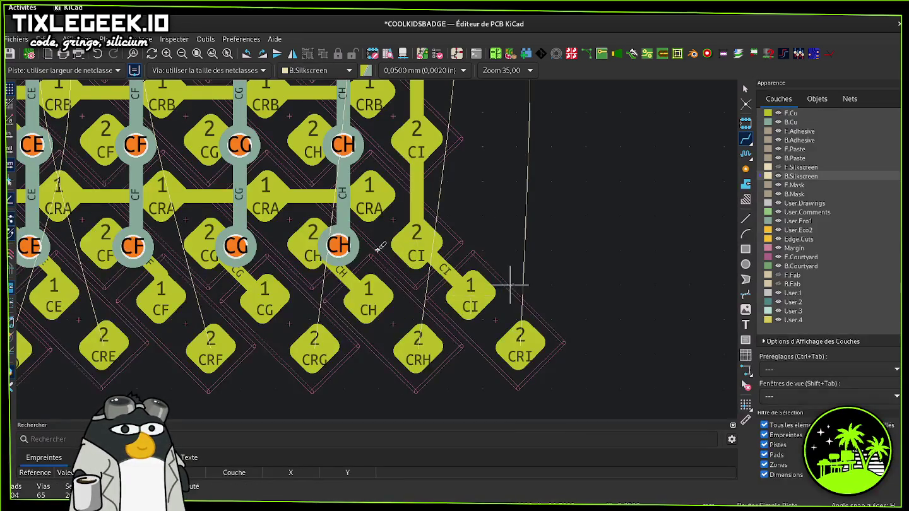
pyautogui.scroll(-3, 376, 224)
pyautogui.scroll(2, 387, 264)
pyautogui.scroll(-1, 387, 264)
pyautogui.scroll(-1, 379, 252)
pyautogui.scroll(-1, 381, 239)
pyautogui.scroll(-1, 386, 202)
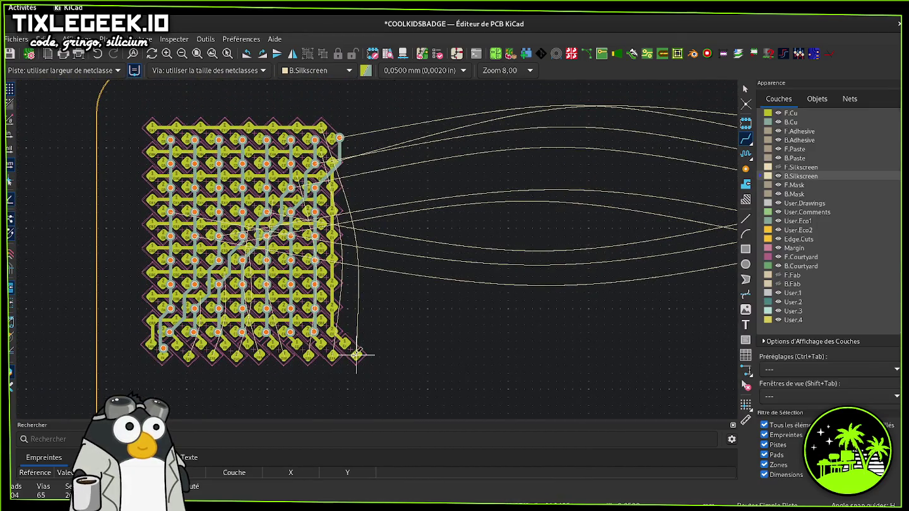
# - Route the CRI row track from the bottom-right pad up the matrix's right edge
pyautogui.click(357, 355)
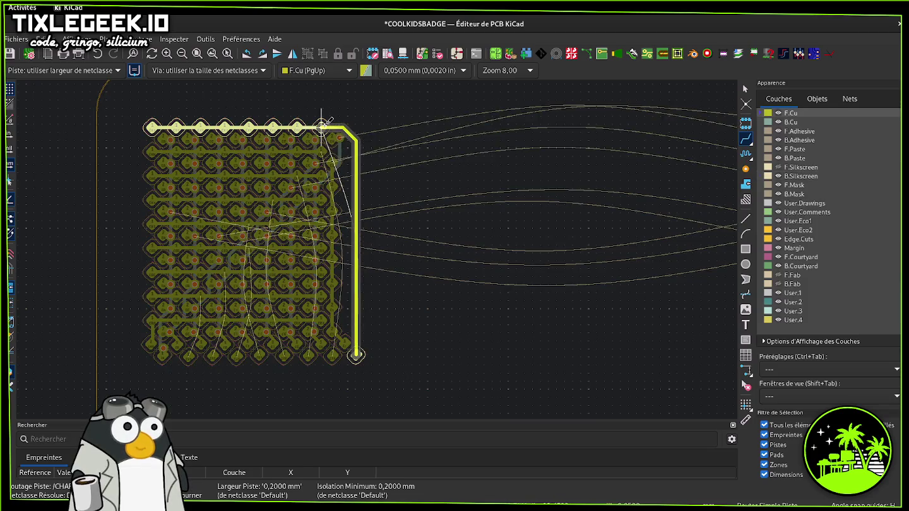
pyautogui.click(325, 127)
pyautogui.click(333, 357)
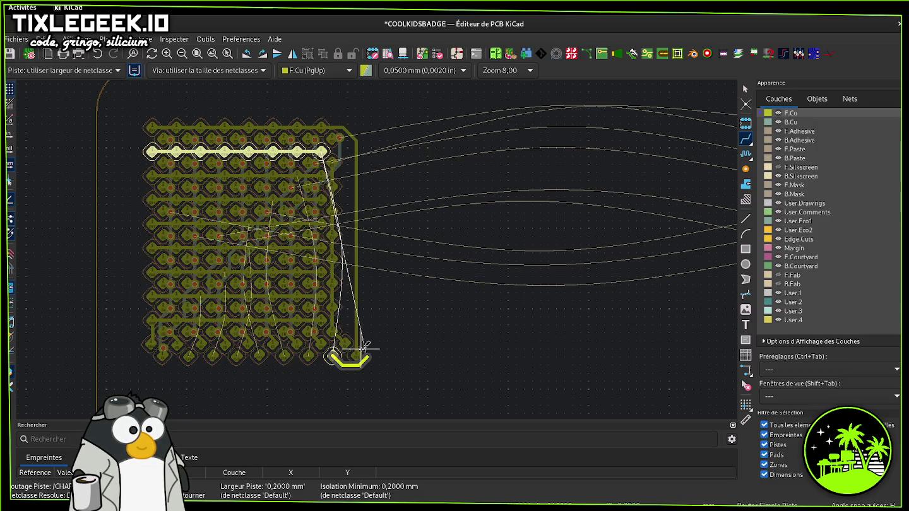
pyautogui.press('Escape')
pyautogui.moveTo(356, 323); pyautogui.dragTo(377, 322)
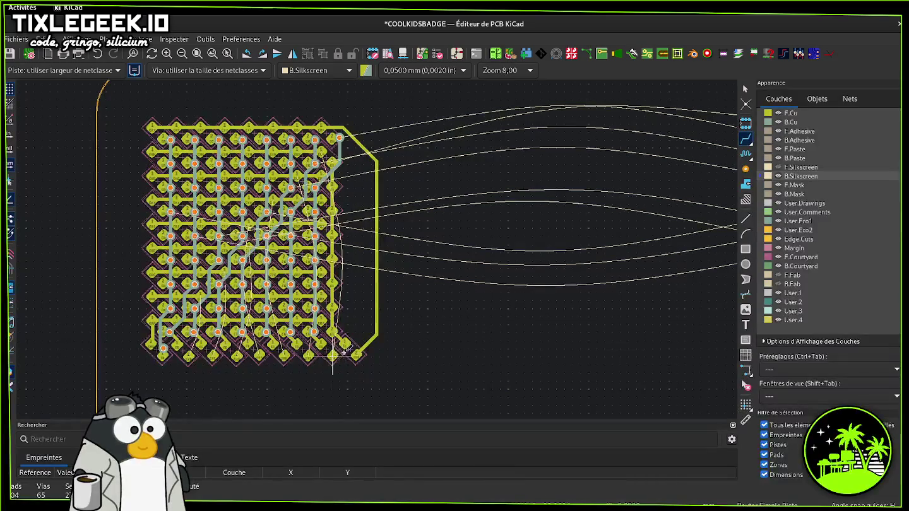
pyautogui.moveTo(333, 356); pyautogui.dragTo(362, 234)
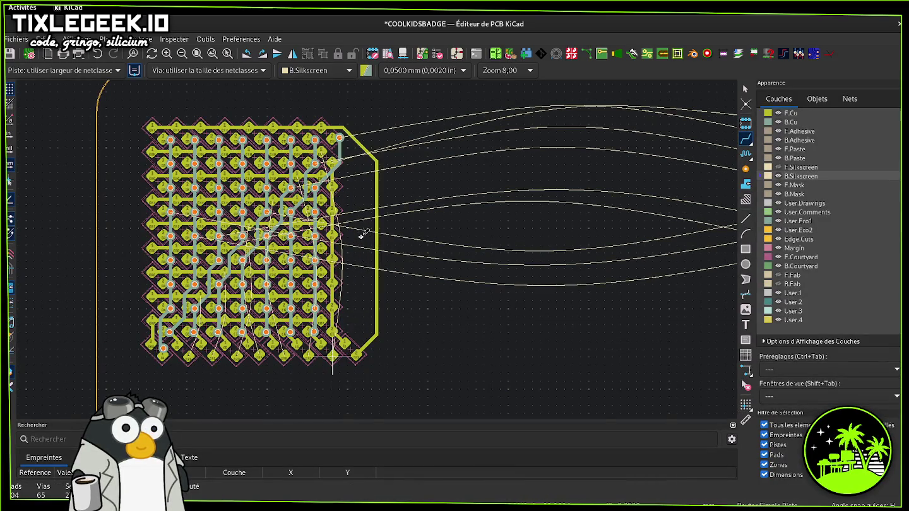
pyautogui.hotkey('ctrl', 'z')
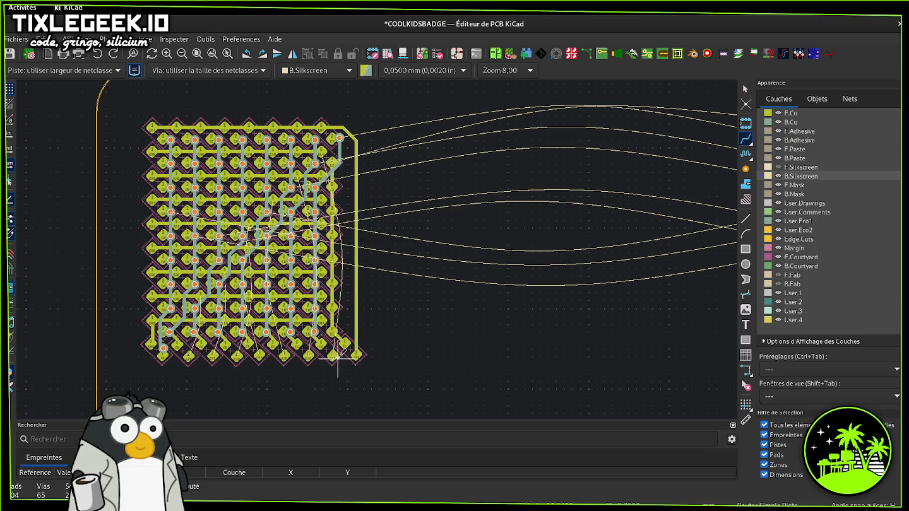
# - Route the CRH track from the bottom-right pad onto B.Cu through a via
pyautogui.click(333, 356)
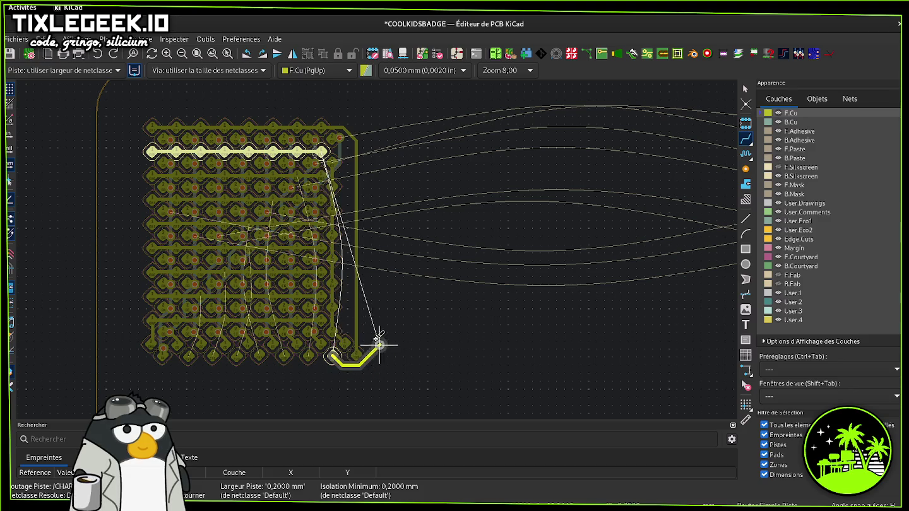
pyautogui.press('pagedown')
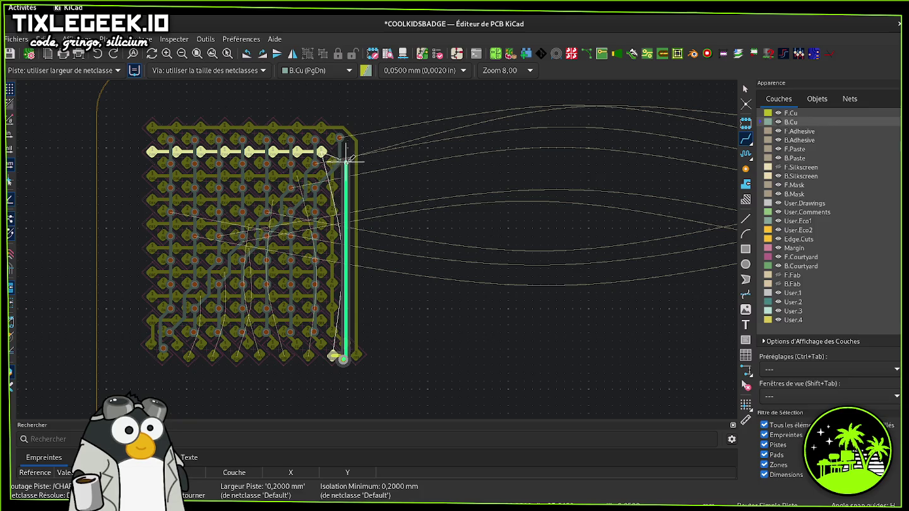
pyautogui.scroll(2, 346, 159)
pyautogui.scroll(2, 346, 160)
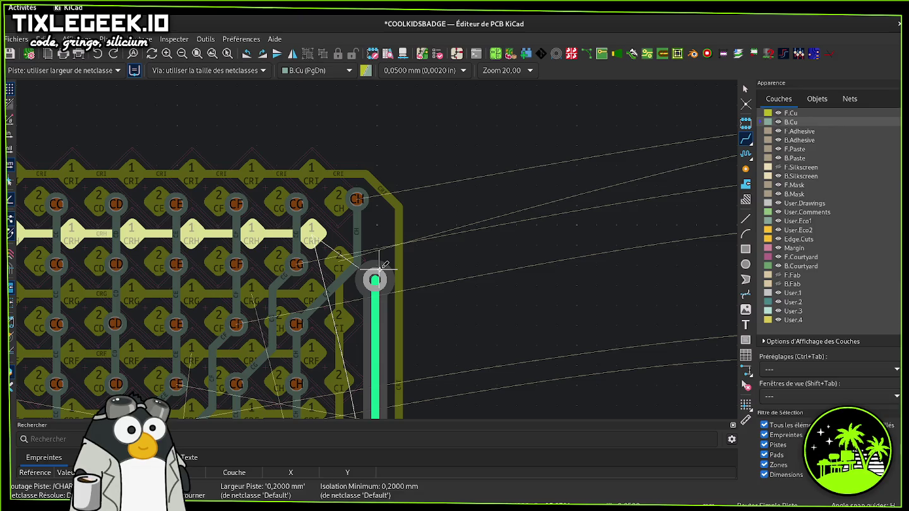
pyautogui.click(309, 231)
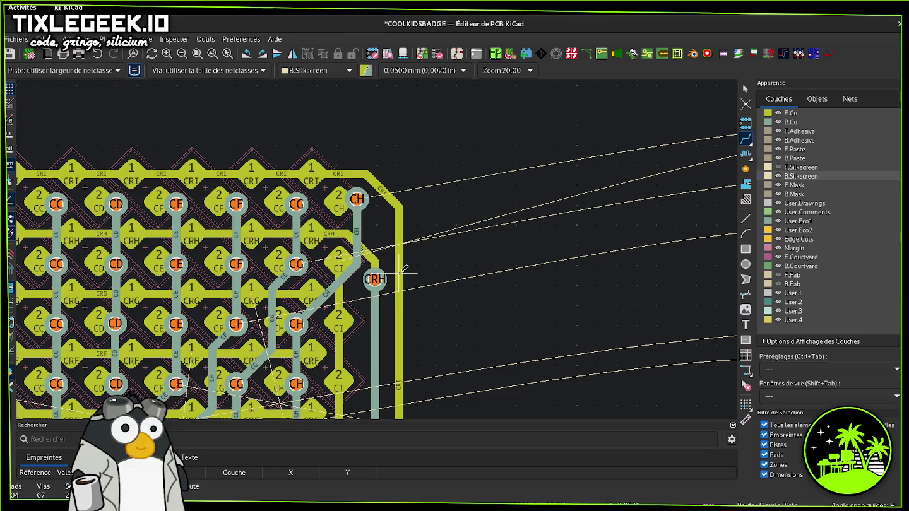
# - Push the outer CRI track further right, square its corner, and align the CRH via with its row
pyautogui.moveTo(399, 272); pyautogui.dragTo(417, 263)
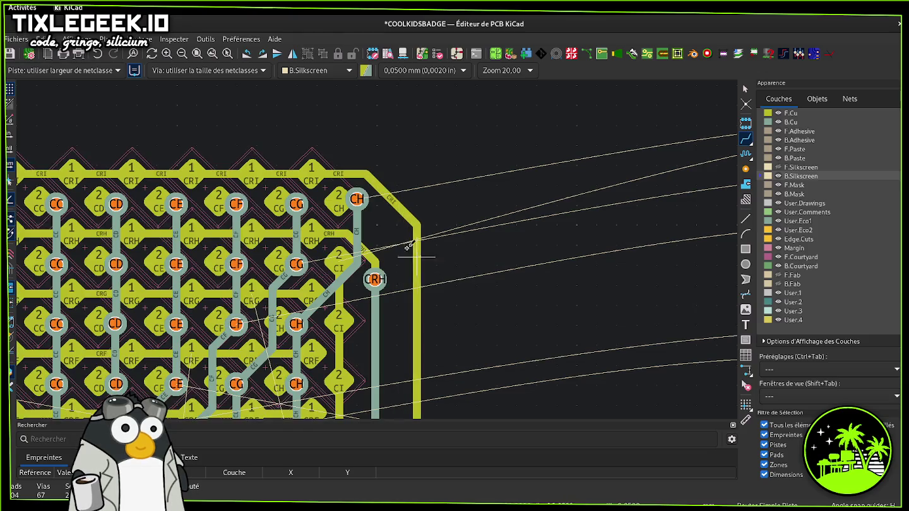
pyautogui.moveTo(397, 202); pyautogui.dragTo(414, 173)
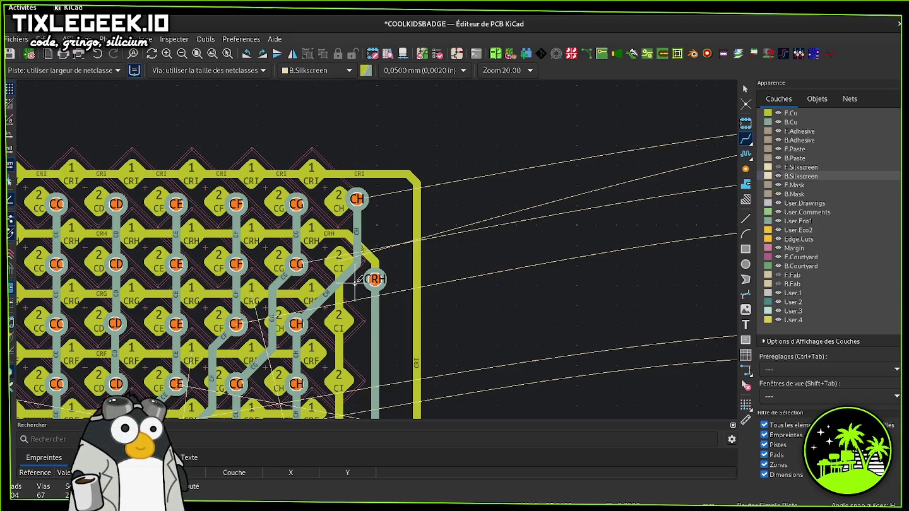
pyautogui.scroll(-1, 374, 297)
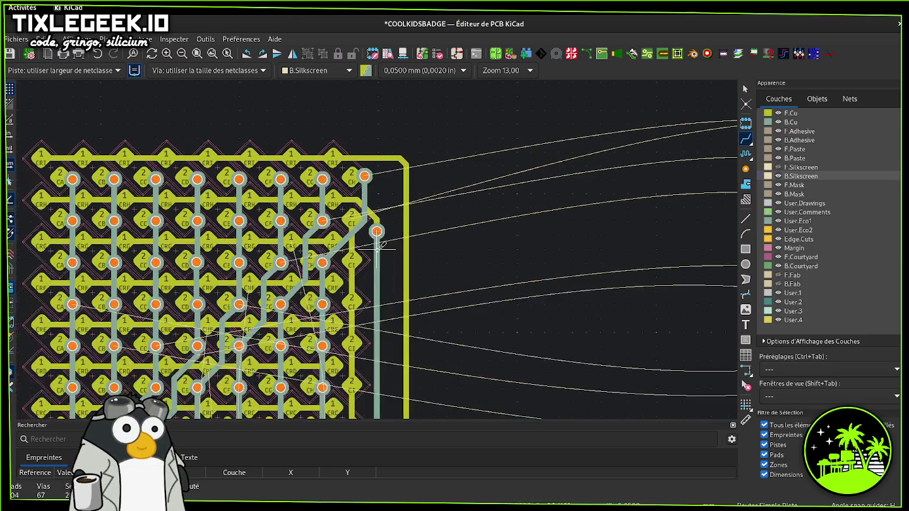
pyautogui.moveTo(377, 232); pyautogui.dragTo(381, 201)
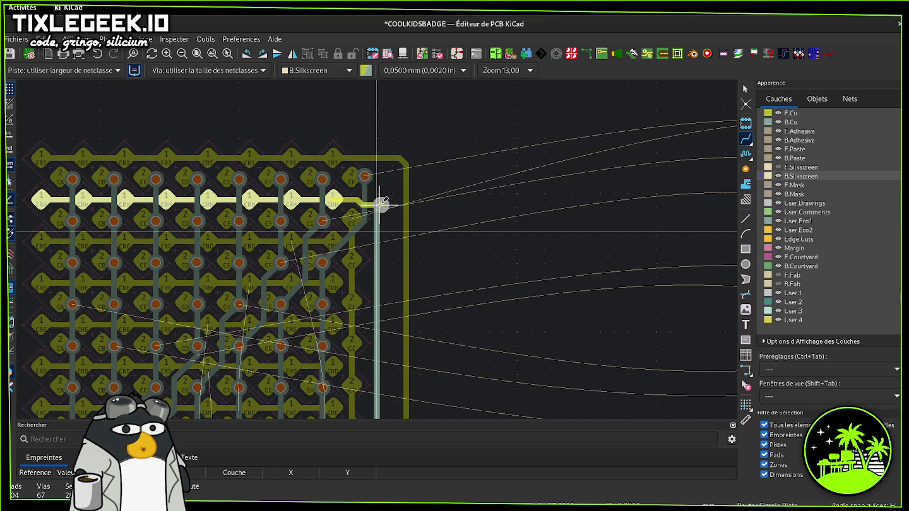
pyautogui.scroll(2, 381, 201)
pyautogui.scroll(2, 384, 245)
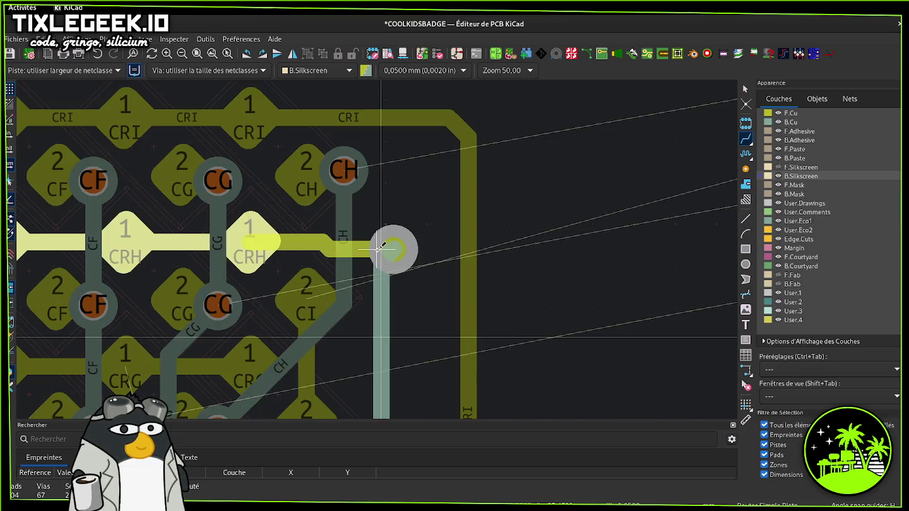
pyautogui.moveTo(379, 240); pyautogui.dragTo(403, 239)
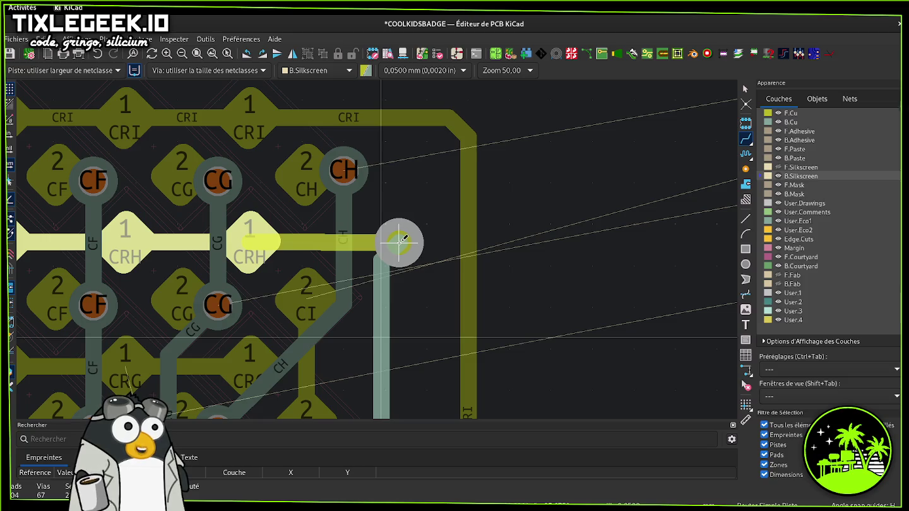
pyautogui.click(402, 242)
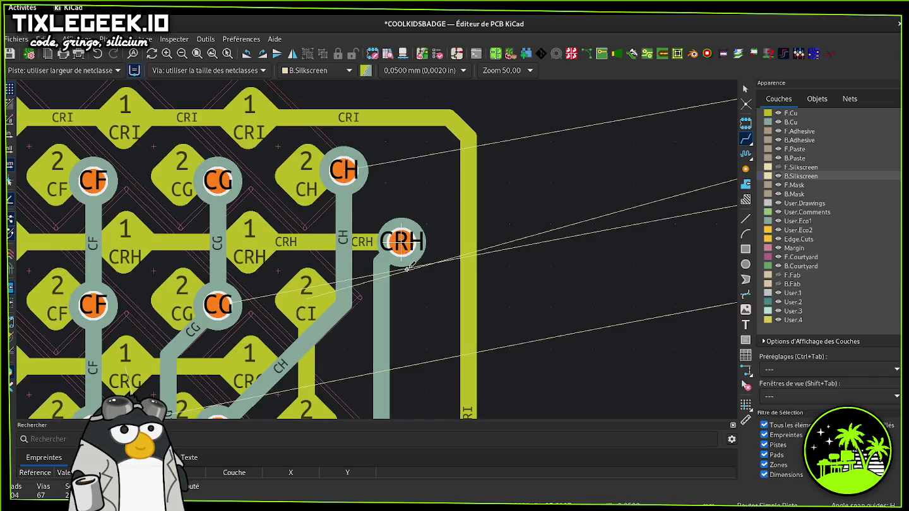
# - Try starting tracks from the CI and CG pads, cancelling both
pyautogui.scroll(-3, 408, 268)
pyautogui.click(336, 253)
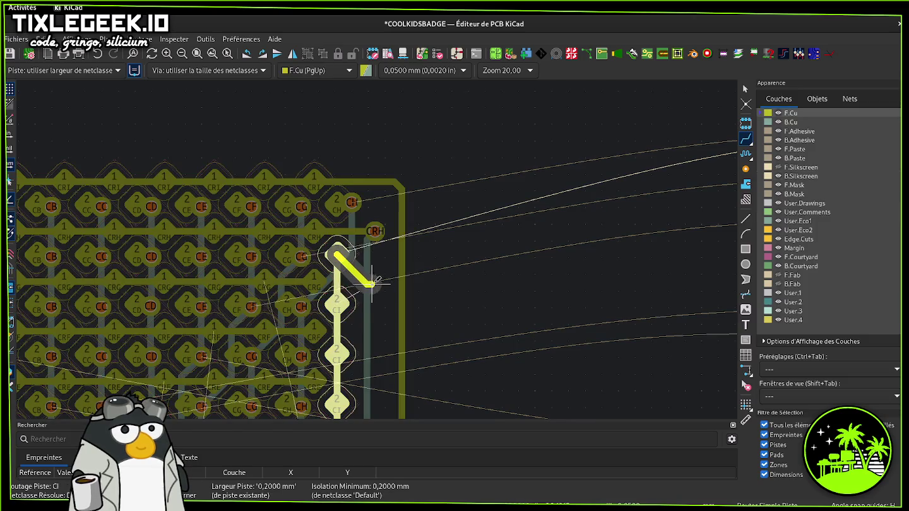
pyautogui.press('Escape')
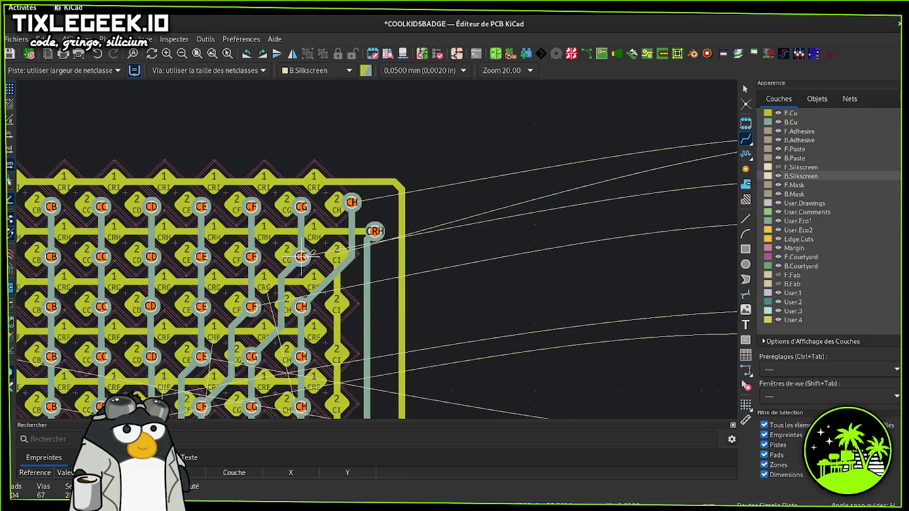
pyautogui.click(303, 256)
pyautogui.press('Escape')
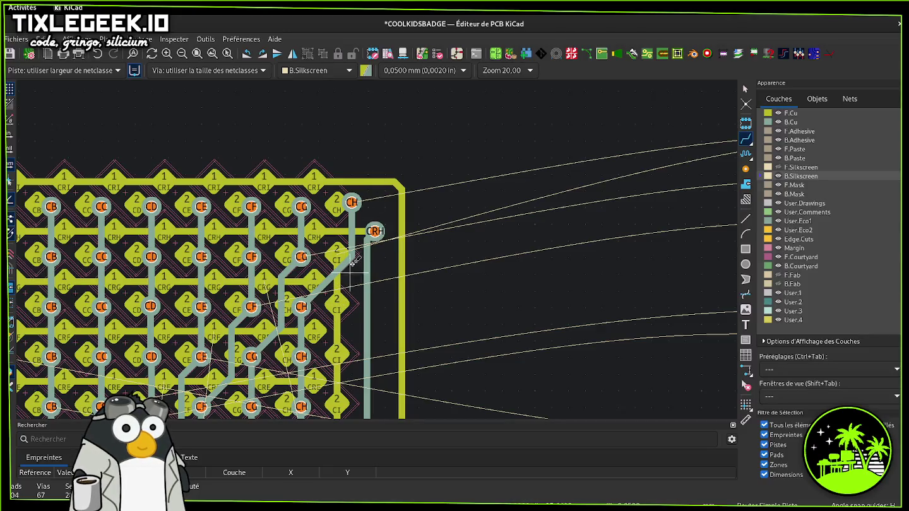
pyautogui.scroll(-2, 356, 249)
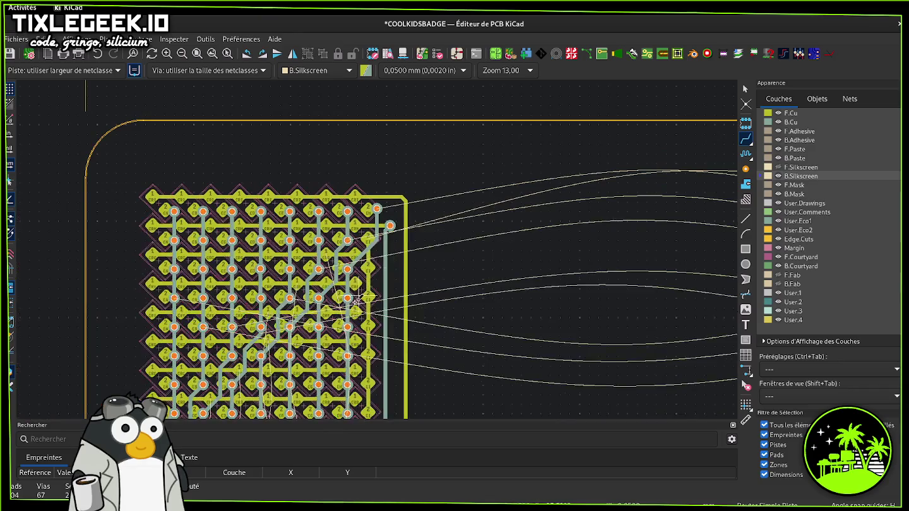
# - Delete the vertical track along the matrix's right edge
pyautogui.moveTo(348, 325); pyautogui.dragTo(389, 275, button='middle')
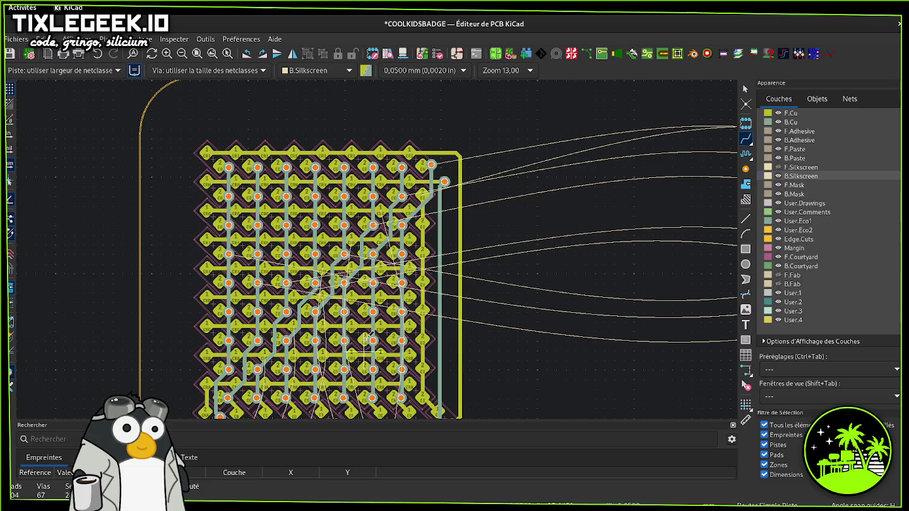
pyautogui.press('Escape')
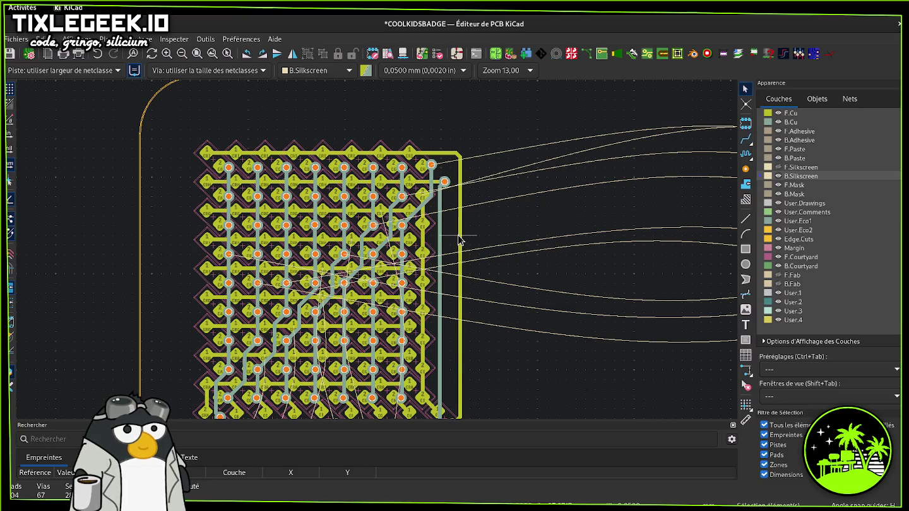
pyautogui.click(459, 236)
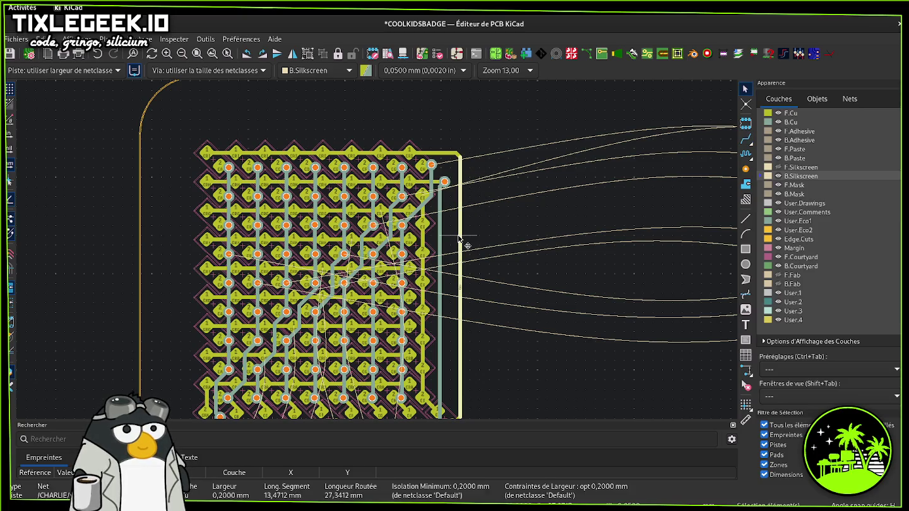
pyautogui.press('Delete')
pyautogui.moveTo(469, 315); pyautogui.dragTo(578, 203, button='middle')
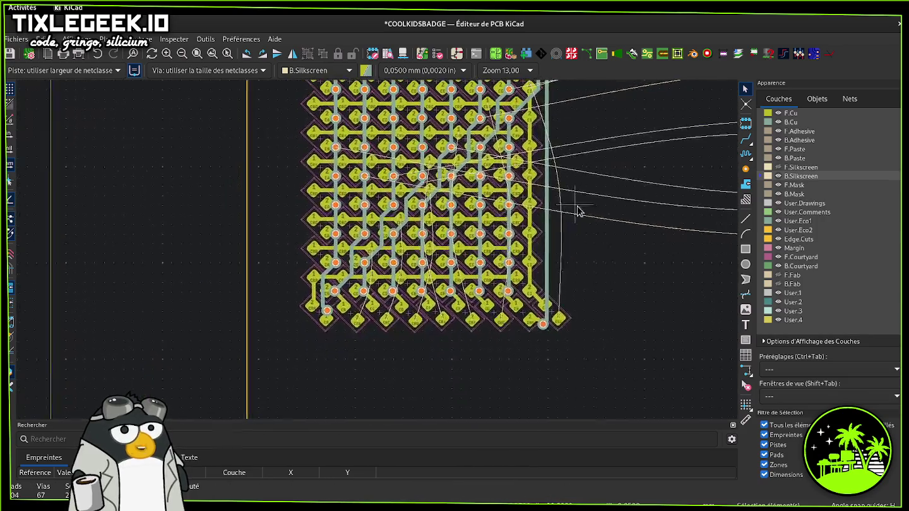
# - Attempt routes from the lower-left pad and several bottom pads, cancelling each
pyautogui.click(746, 141)
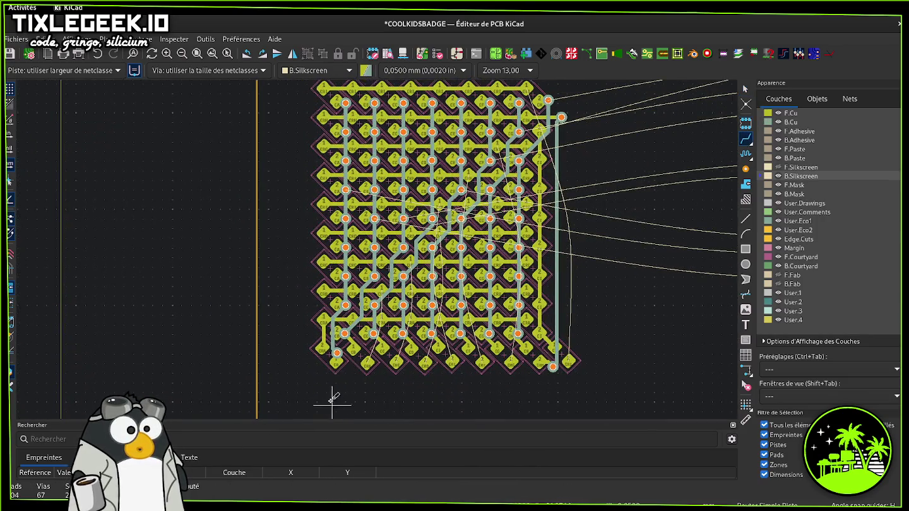
pyautogui.click(336, 360)
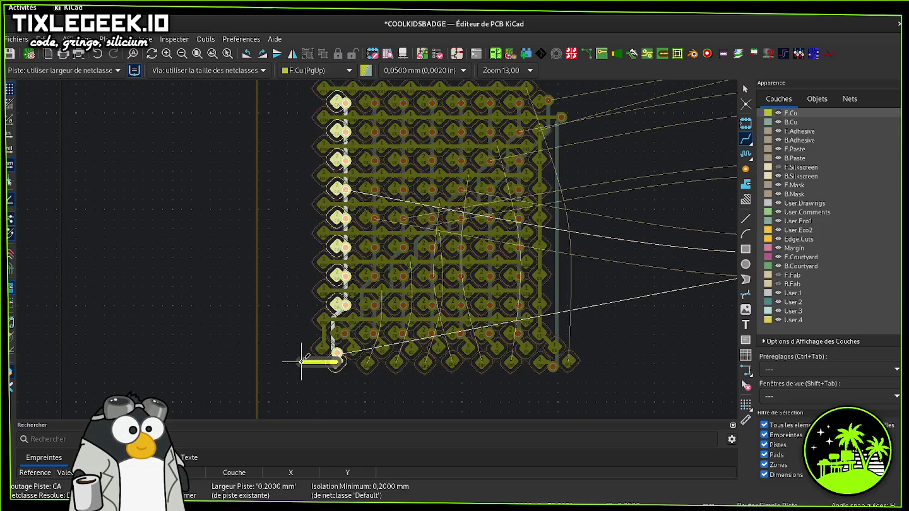
pyautogui.press('Escape')
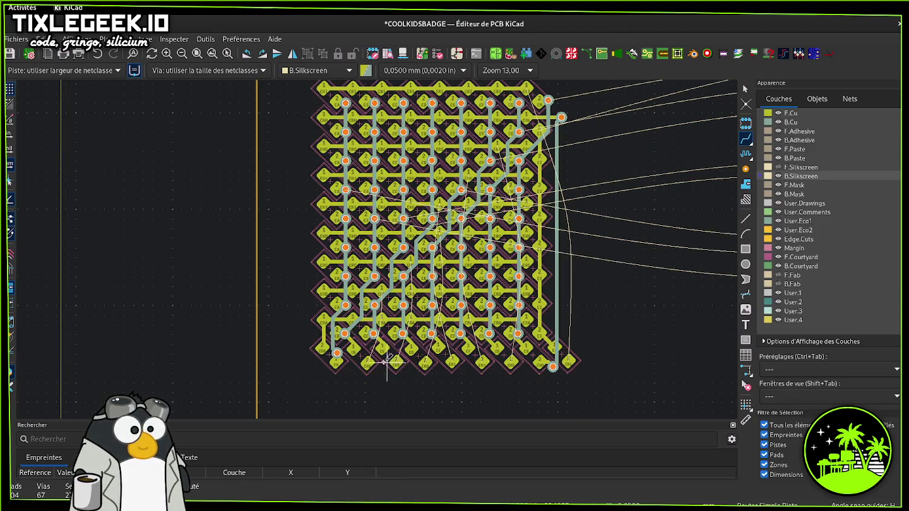
pyautogui.click(368, 363)
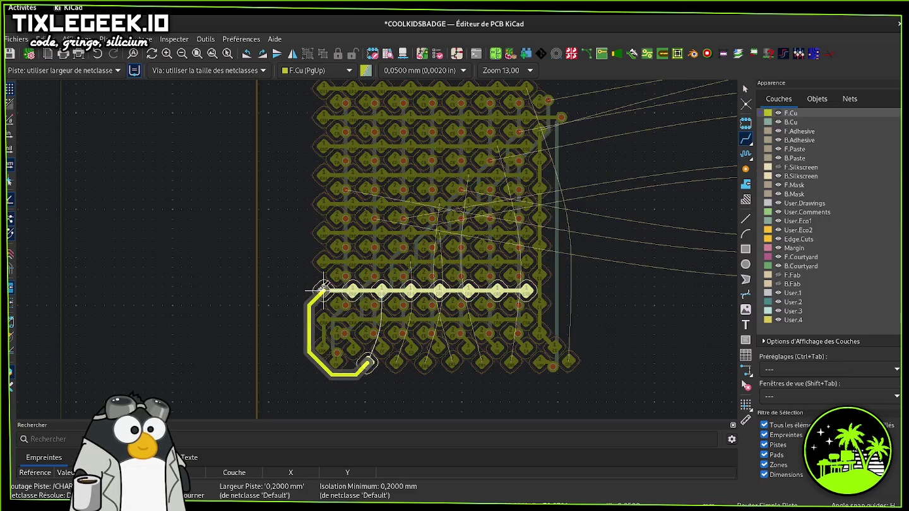
pyautogui.press('Escape')
pyautogui.click(397, 362)
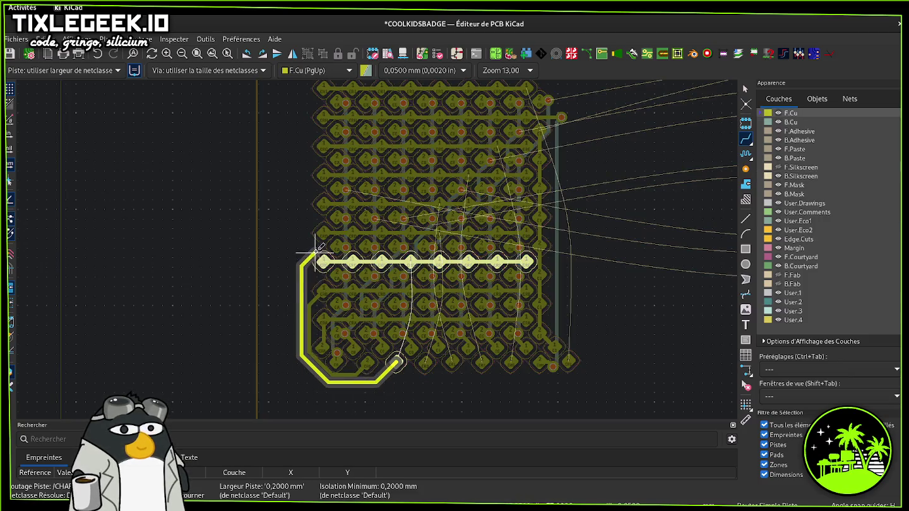
pyautogui.press('Escape')
pyautogui.click(428, 364)
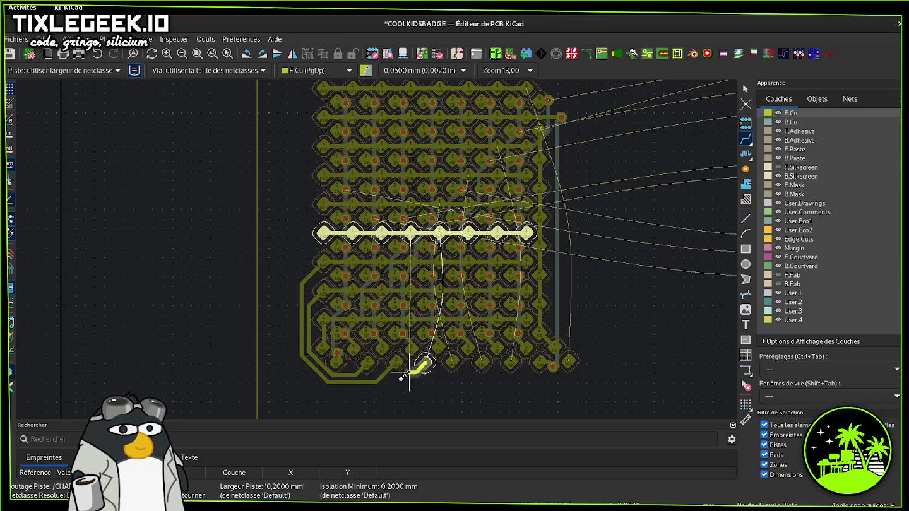
pyautogui.press('Escape')
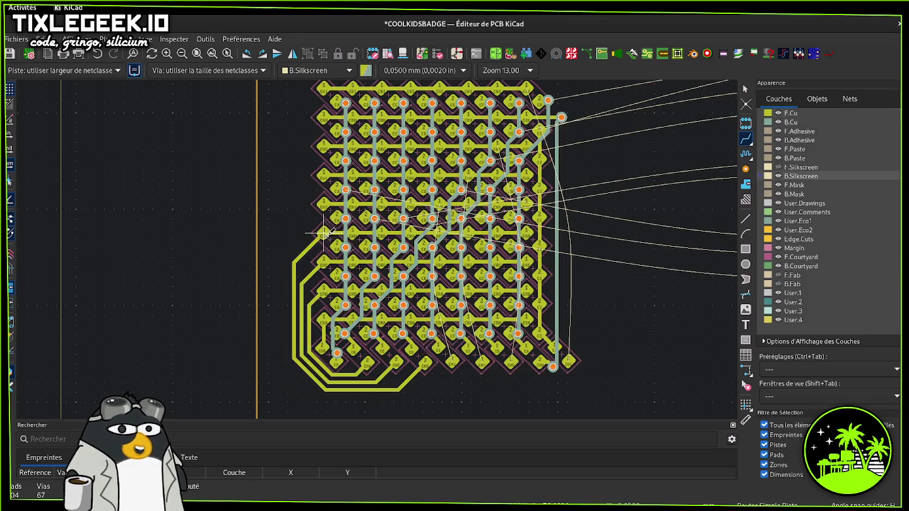
# - Route two loop tracks from bottom pads around the left side to their rows' first pads
pyautogui.click(454, 361)
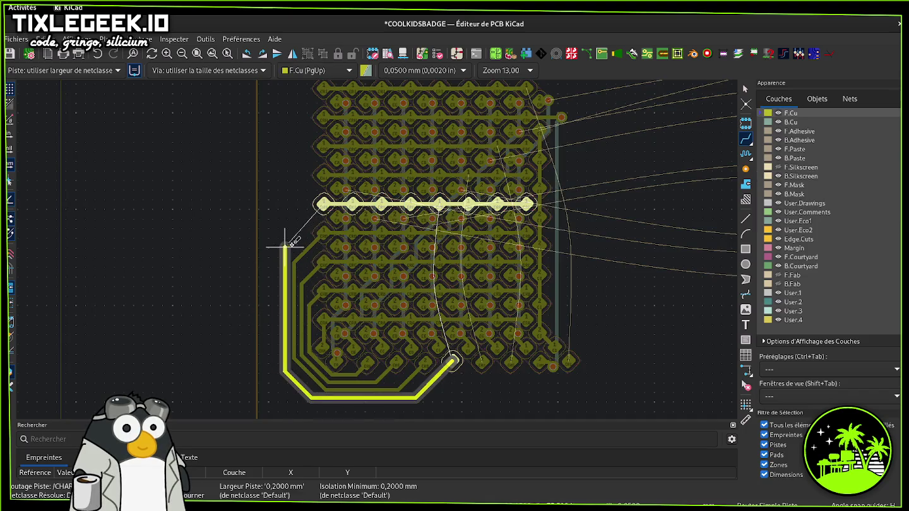
pyautogui.click(322, 204)
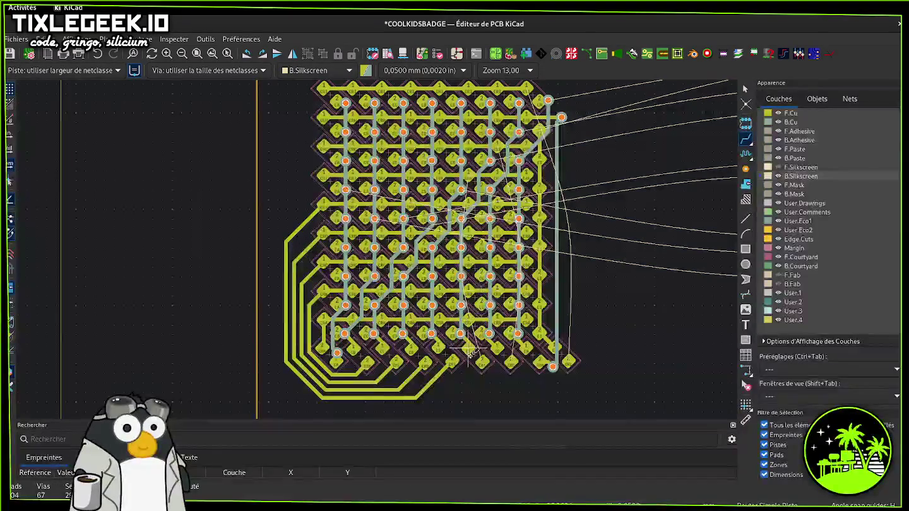
pyautogui.click(481, 362)
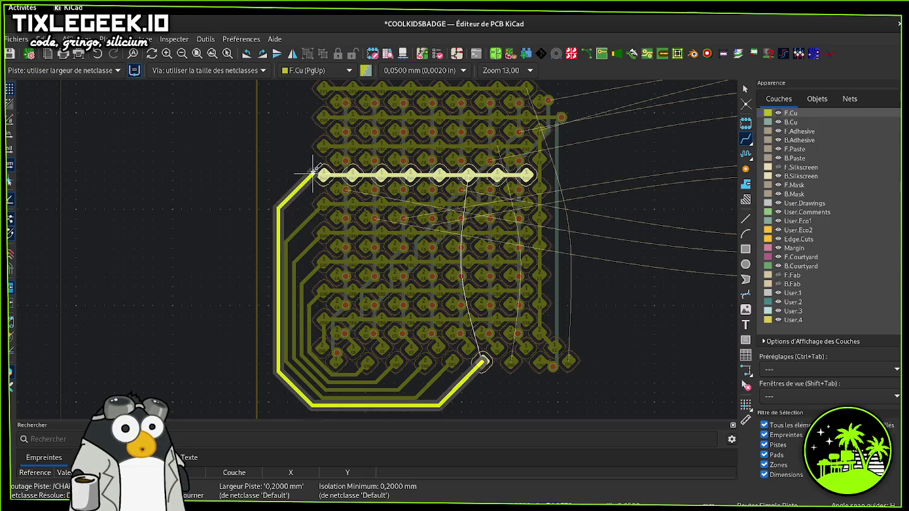
pyautogui.click(322, 175)
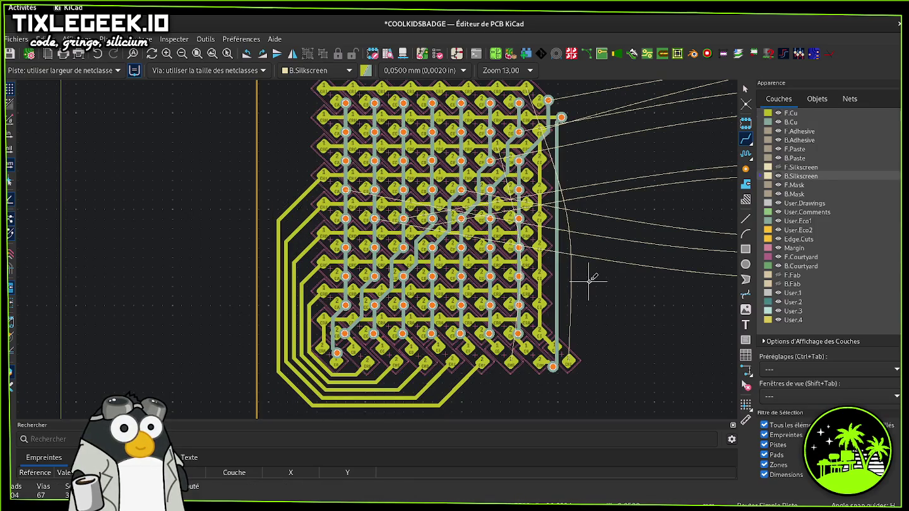
pyautogui.scroll(-3, 372, 255)
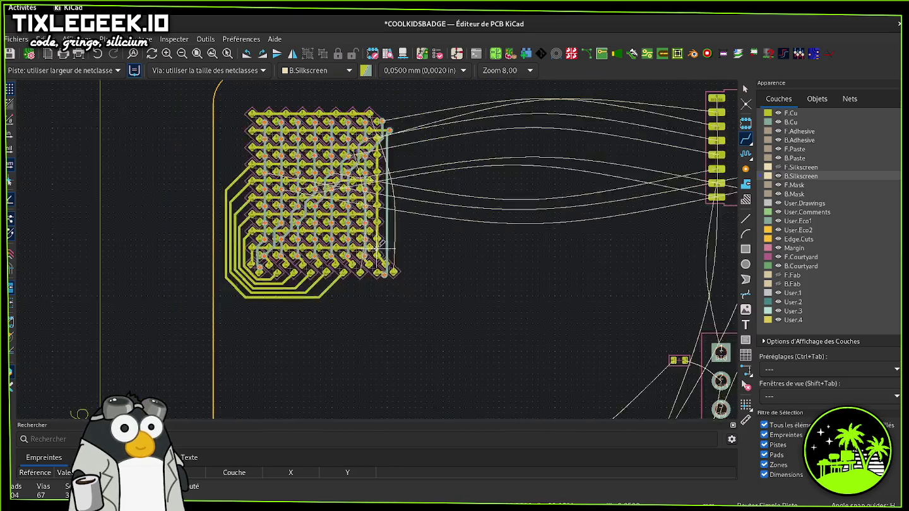
# - Route another loop track from a bottom pad to its row's left pad
pyautogui.click(372, 304)
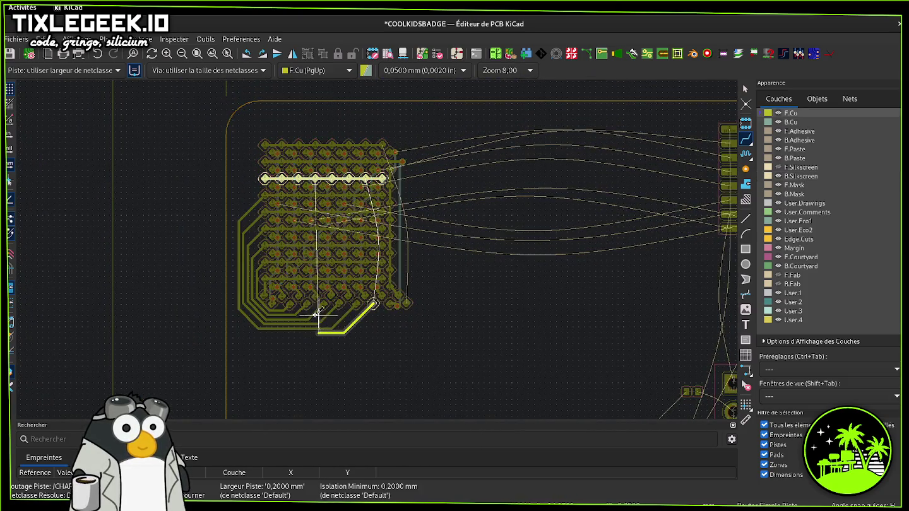
pyautogui.click(265, 178)
pyautogui.press('Escape')
# - Move the whole LED matrix and its tracks further right and down
pyautogui.moveTo(230, 124)
pyautogui.mouseDown()
pyautogui.moveTo(254, 187)
pyautogui.moveTo(436, 358)
pyautogui.mouseUp()
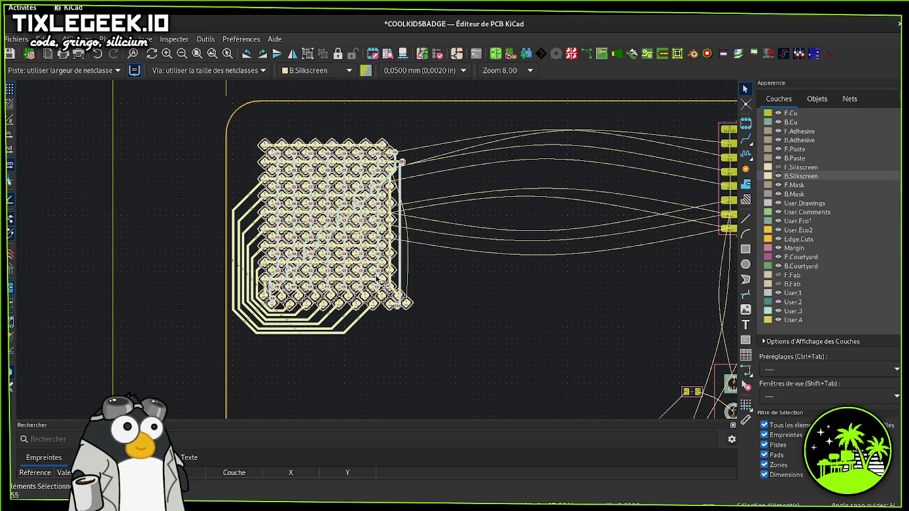
pyautogui.press('m')
pyautogui.click(469, 336)
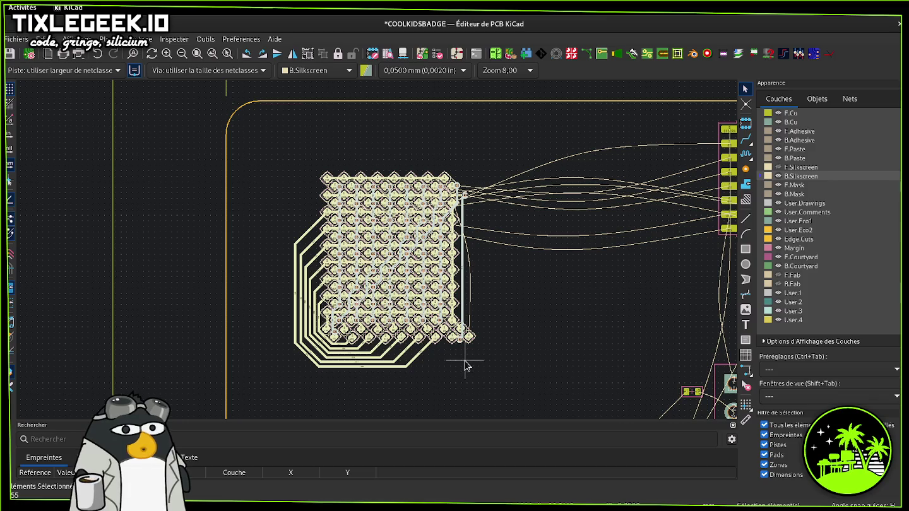
pyautogui.click(465, 366)
pyautogui.scroll(1, 464, 366)
pyautogui.scroll(1, 376, 253)
pyautogui.moveTo(388, 244); pyautogui.dragTo(435, 328, button='middle')
# - Route the last loop tracks from bottom pads up to the top row's left pads
pyautogui.click(746, 139)
pyautogui.click(429, 311)
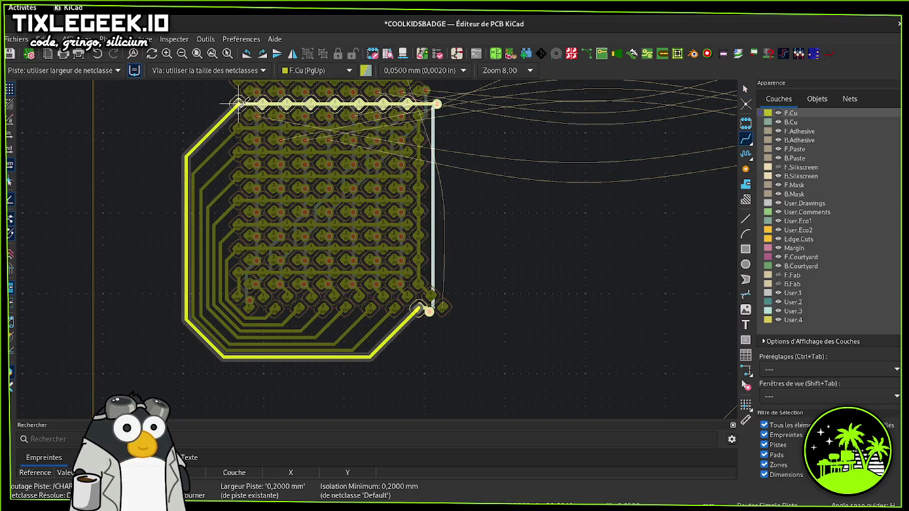
pyautogui.click(239, 103)
pyautogui.click(443, 308)
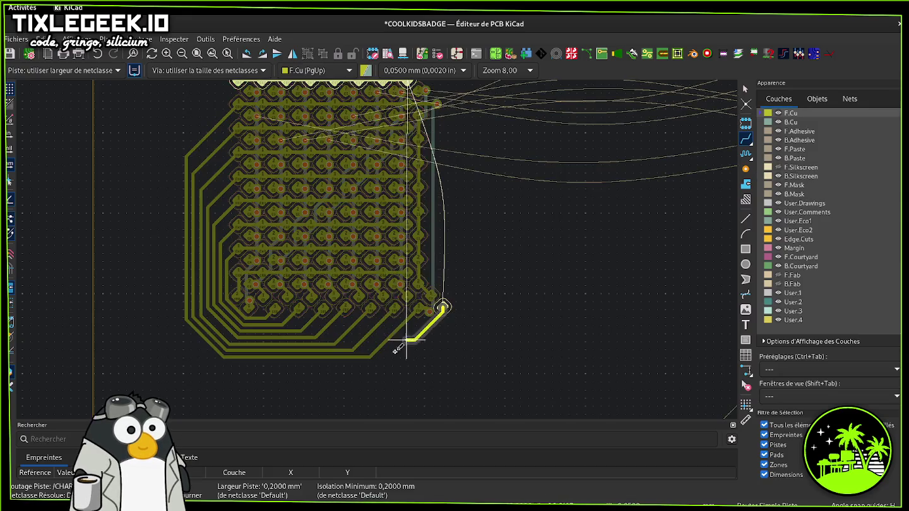
pyautogui.moveTo(198, 135); pyautogui.dragTo(179, 259, button='middle')
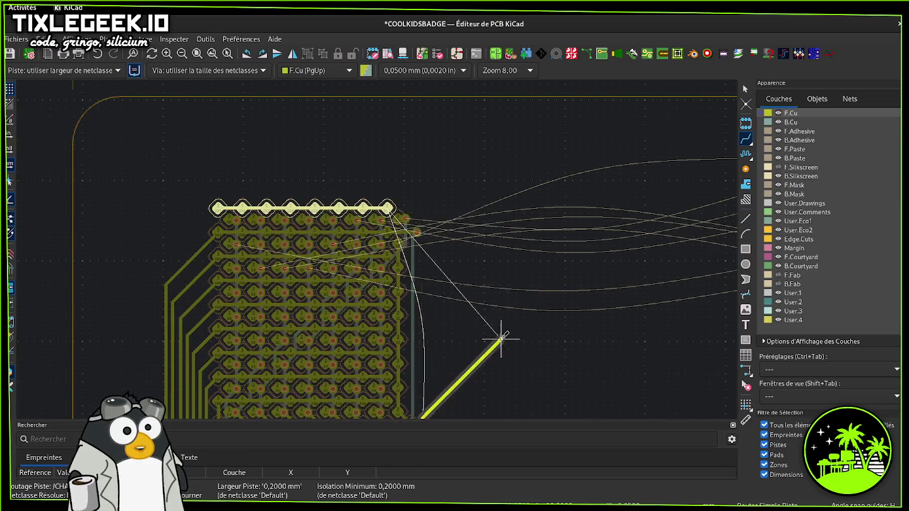
pyautogui.moveTo(501, 338); pyautogui.dragTo(555, 261, button='middle')
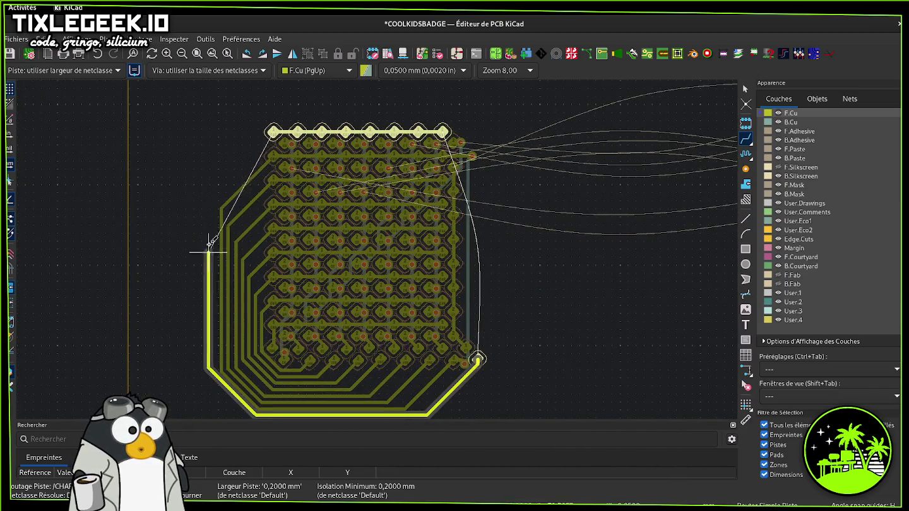
pyautogui.click(273, 131)
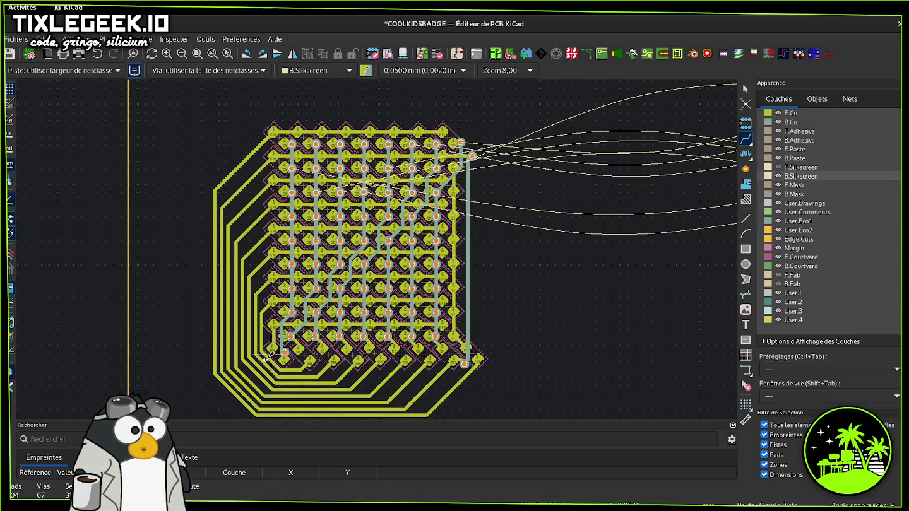
pyautogui.scroll(1, 237, 406)
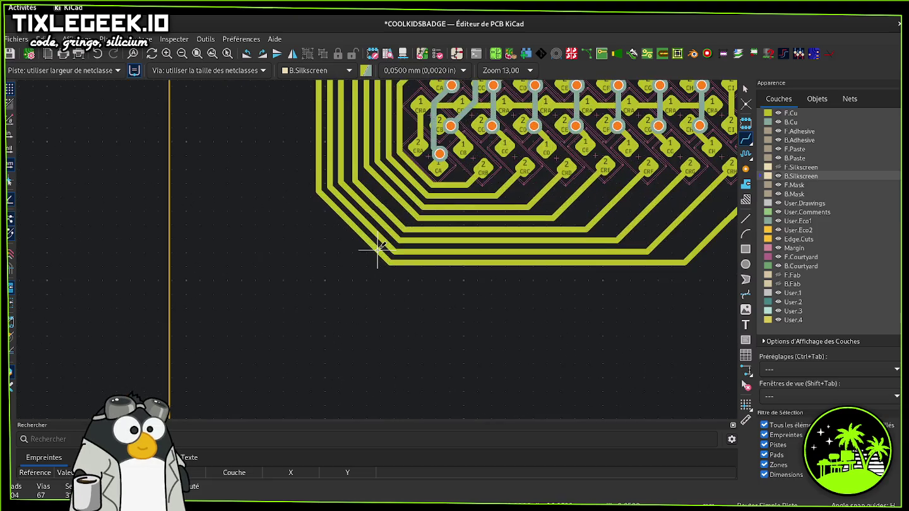
# - Discard the unfinished track and drag two diagonal loop segments into cleaner positions
pyautogui.press('Escape')
pyautogui.click(389, 207)
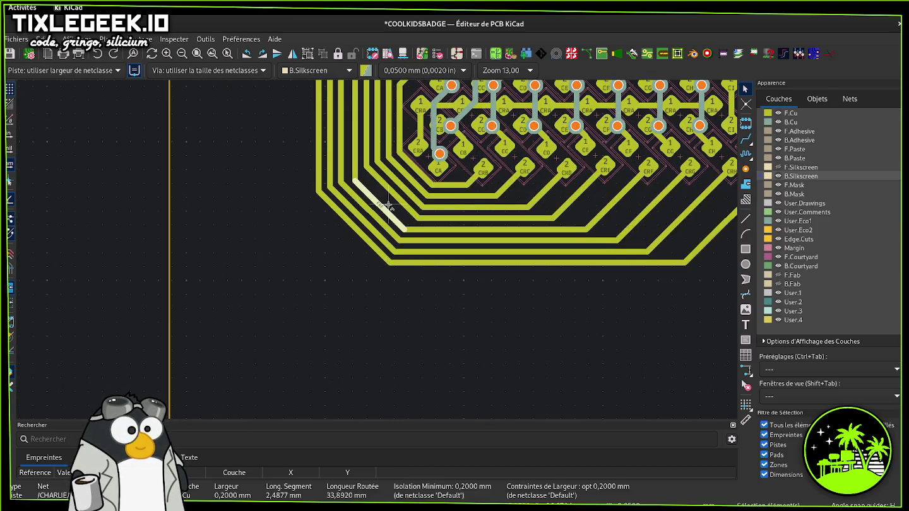
pyautogui.press('d')
pyautogui.click(377, 216)
pyautogui.press('d')
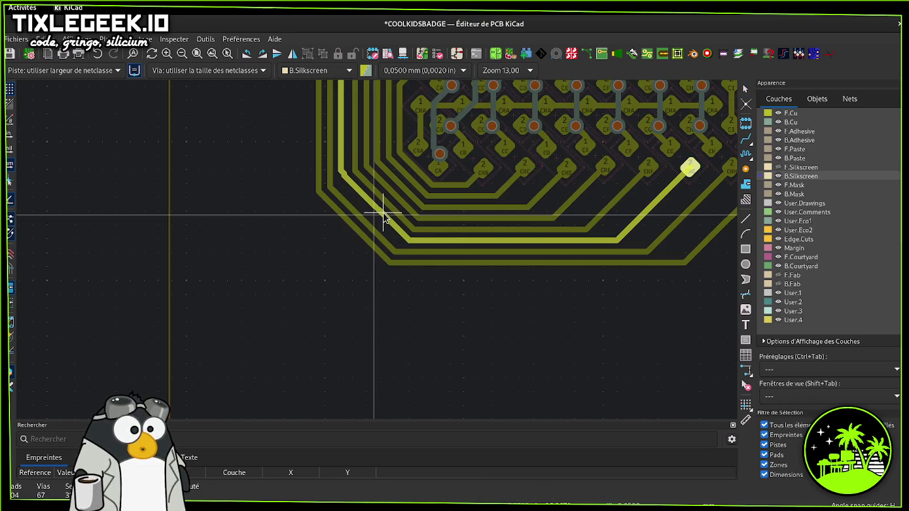
pyautogui.keyDown('ctrl'); pyautogui.scroll(5, 396, 321); pyautogui.keyUp('ctrl')
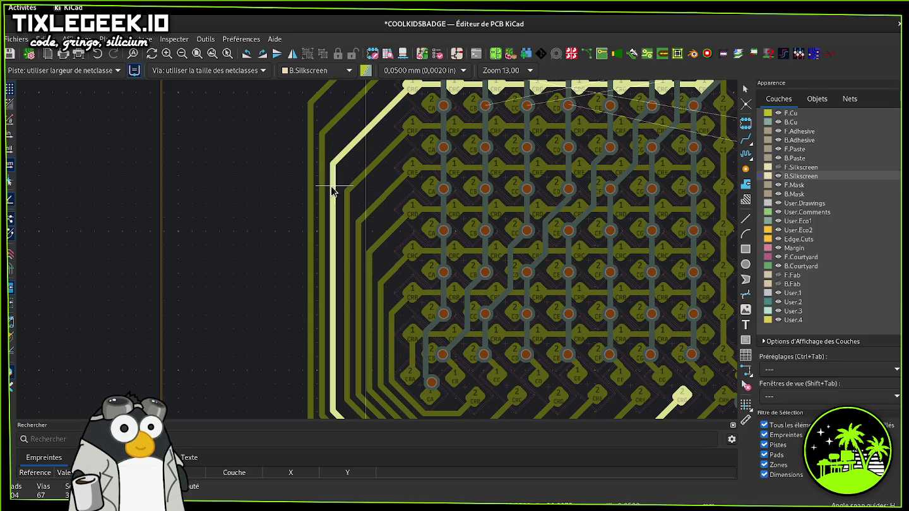
pyautogui.click(333, 189)
pyautogui.scroll(1, 332, 190)
pyautogui.scroll(2, 332, 158)
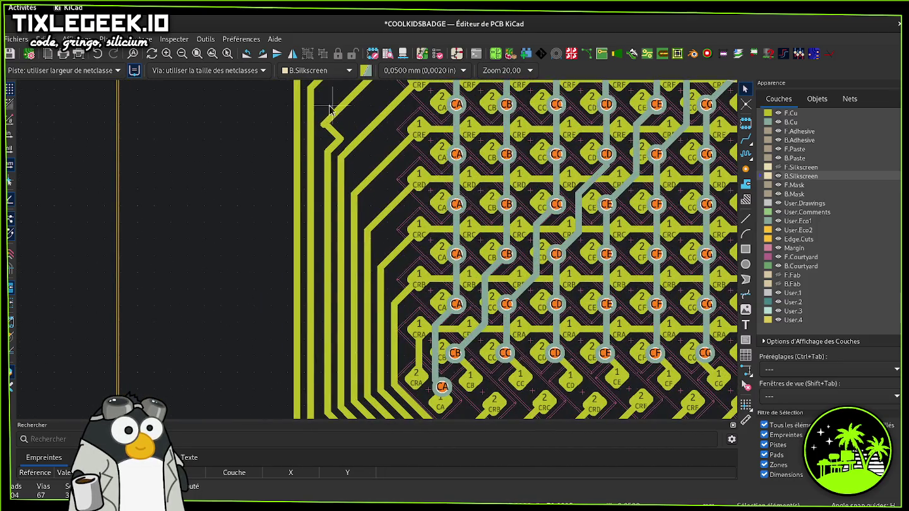
# - Rework the CRG track's bend at the top-left corner until its end meets the pad
pyautogui.press('d')
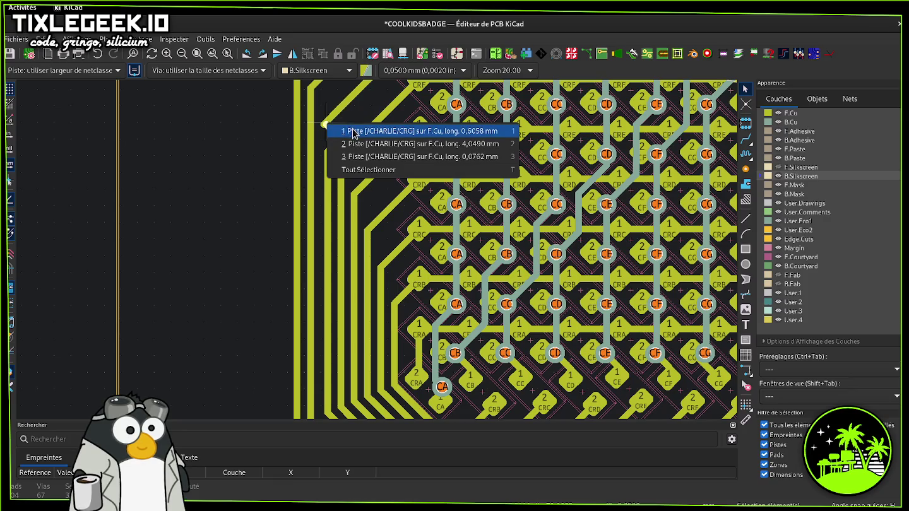
pyautogui.click(341, 129)
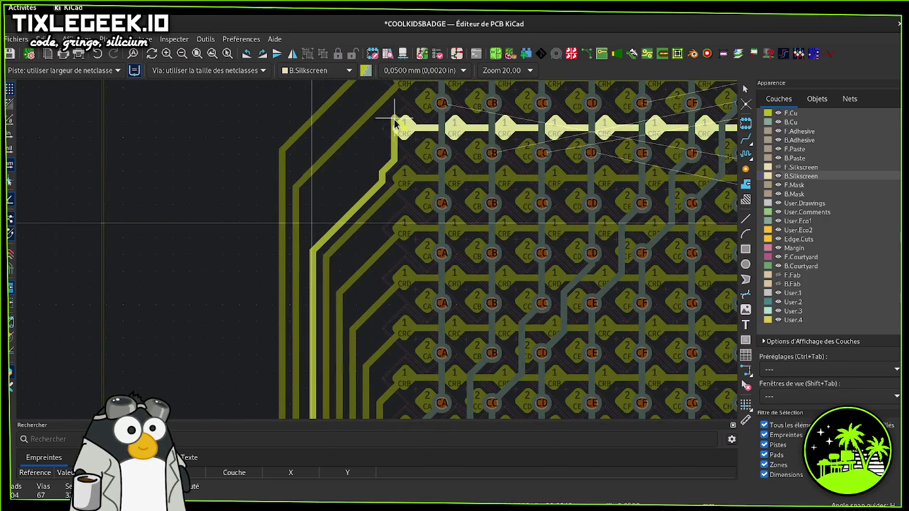
pyautogui.click(402, 131)
pyautogui.press('d')
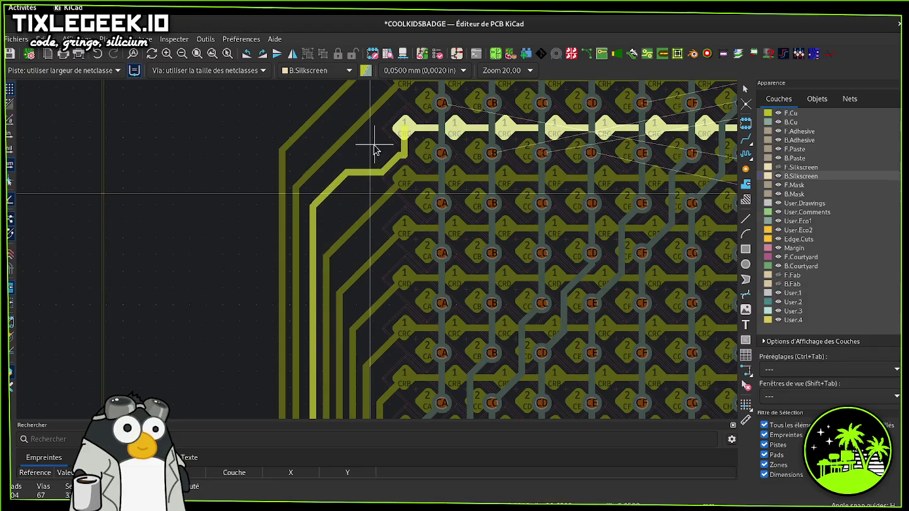
pyautogui.click(388, 152)
pyautogui.press('d')
pyautogui.click(388, 153)
pyautogui.press('d')
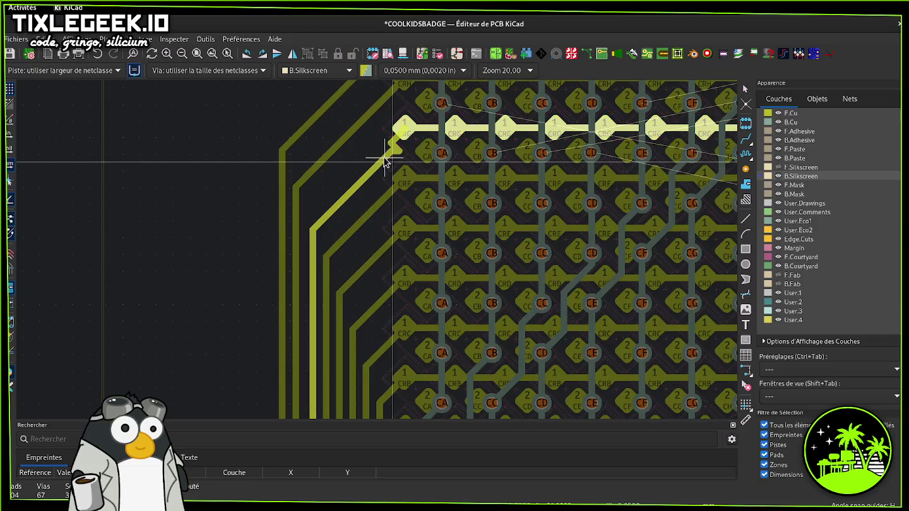
pyautogui.click(384, 160)
pyautogui.press('d')
pyautogui.click(382, 158)
pyautogui.press('d')
pyautogui.click(398, 137)
pyautogui.press('d')
pyautogui.click(398, 139)
# - Pick the tiny overlapping corner segment from the clarify-selection menu and straighten it
pyautogui.press('d')
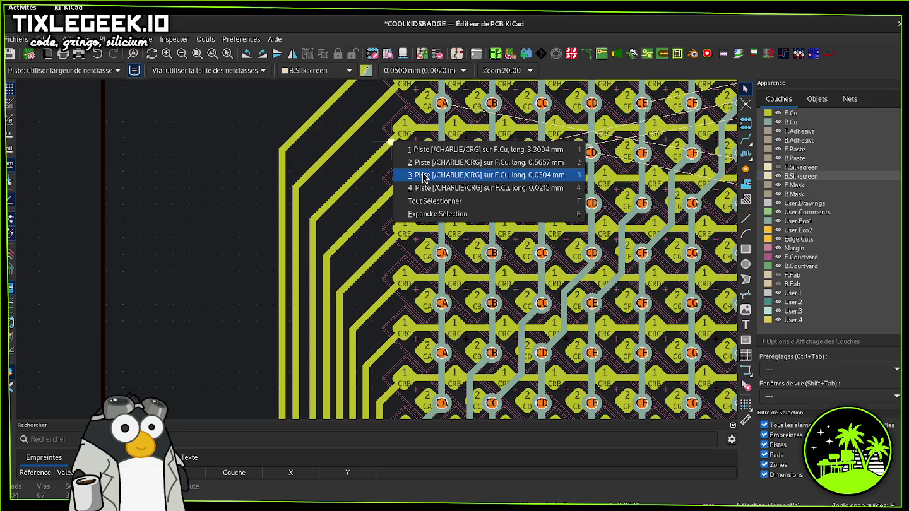
pyautogui.click(426, 175)
pyautogui.click(393, 124)
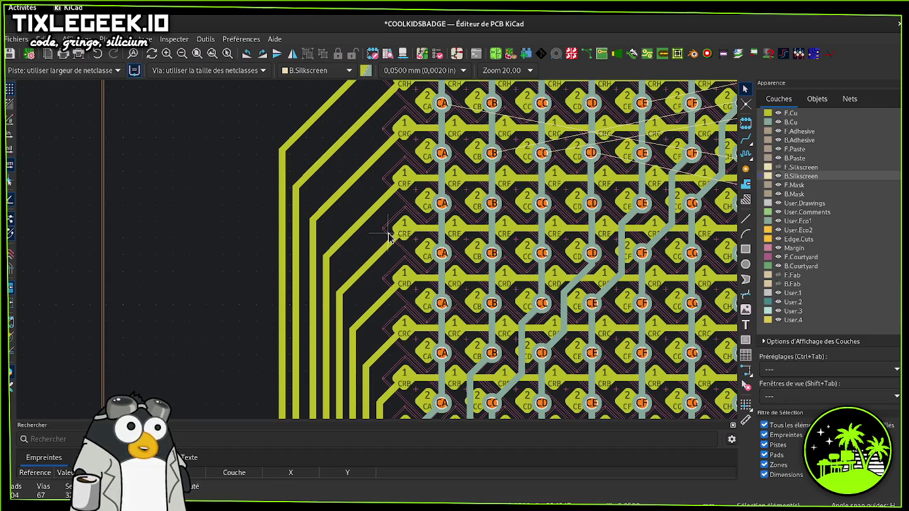
pyautogui.scroll(-1, 388, 235)
# - Move the outermost row track's vertical run further left, away from the LED matrix
pyautogui.scroll(-1, 382, 253)
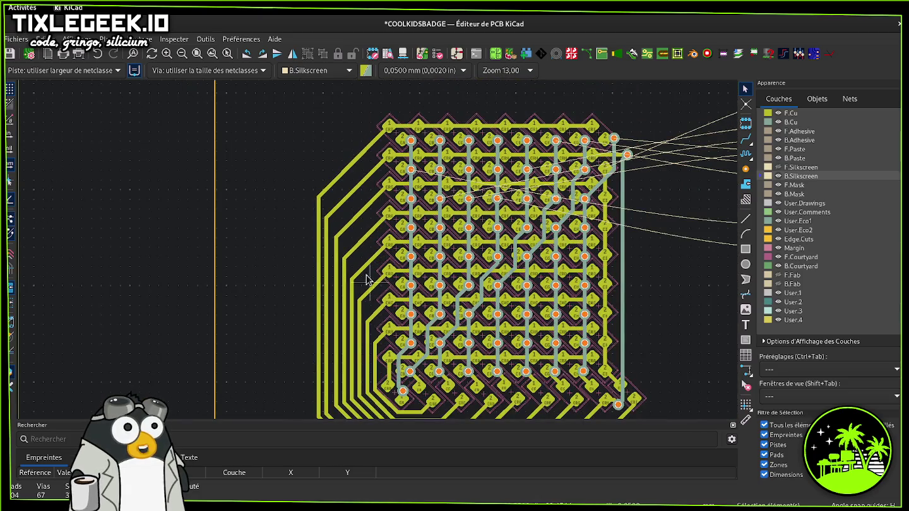
pyautogui.click(328, 250)
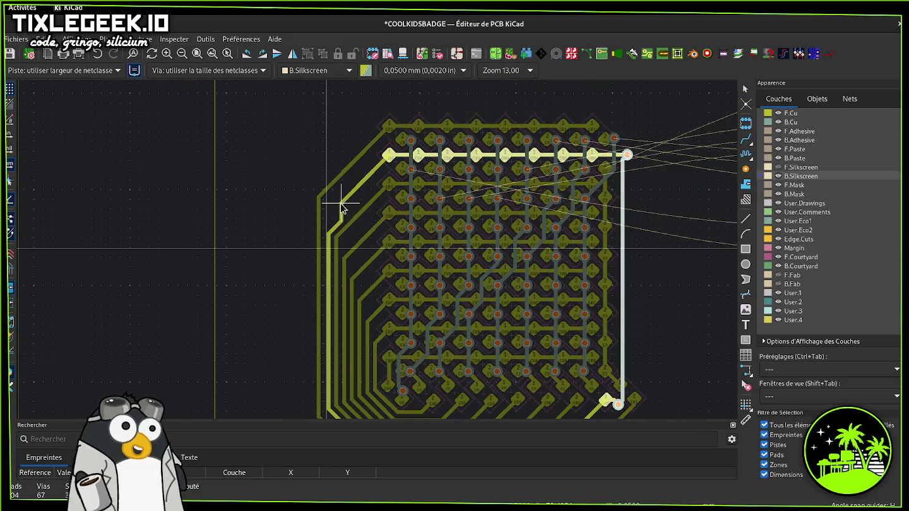
pyautogui.moveTo(341, 204); pyautogui.dragTo(327, 201)
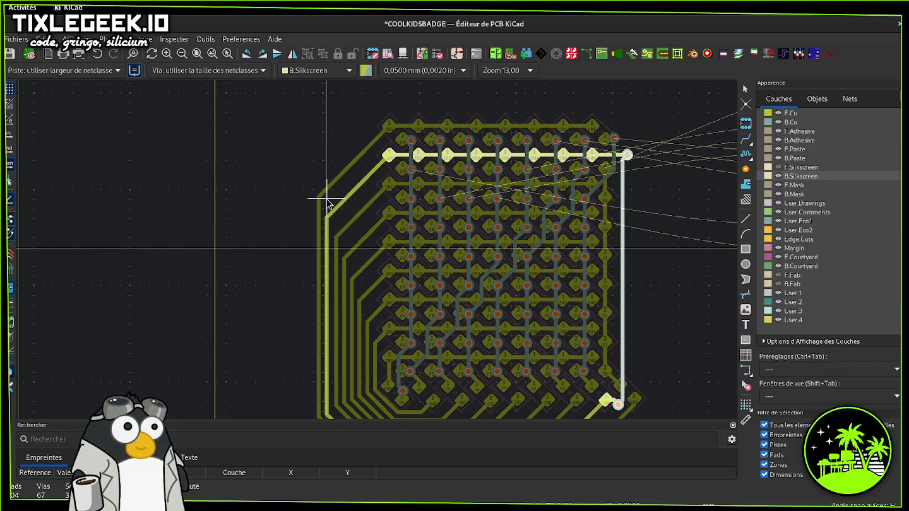
pyautogui.moveTo(327, 203); pyautogui.dragTo(322, 197)
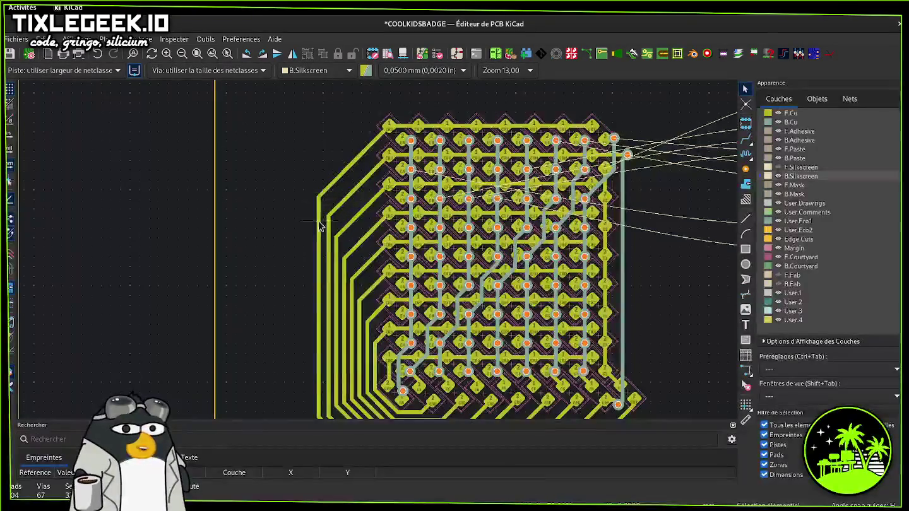
pyautogui.click(320, 222)
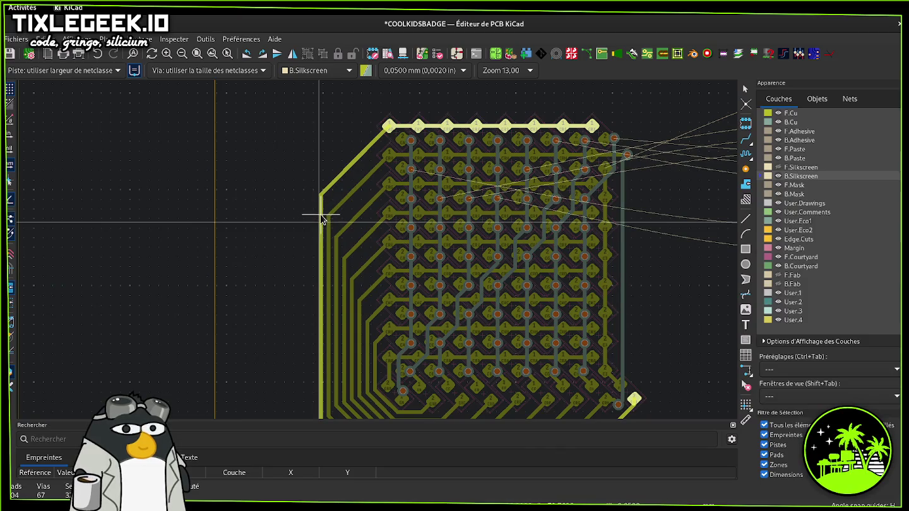
pyautogui.press('Escape')
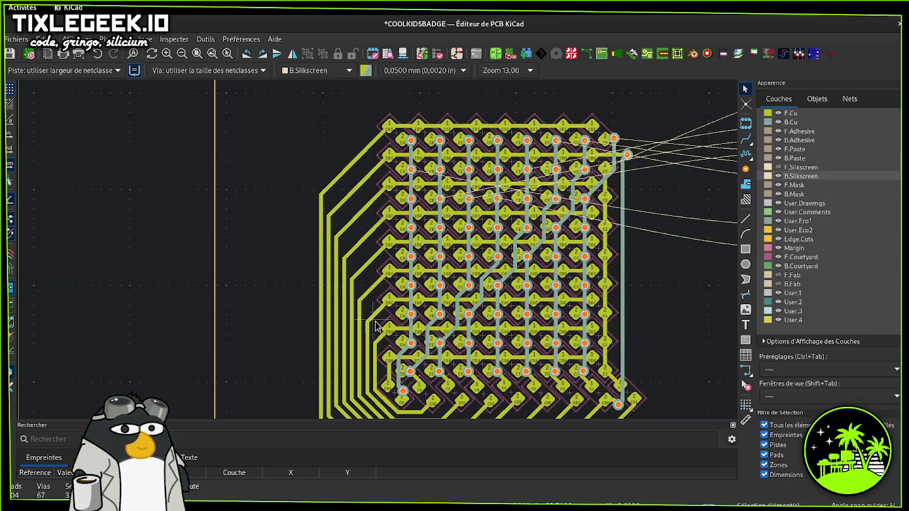
# - Straighten the kinked outer track segment along the bottom of the matrix
pyautogui.moveTo(373, 325); pyautogui.dragTo(308, 202, button='middle')
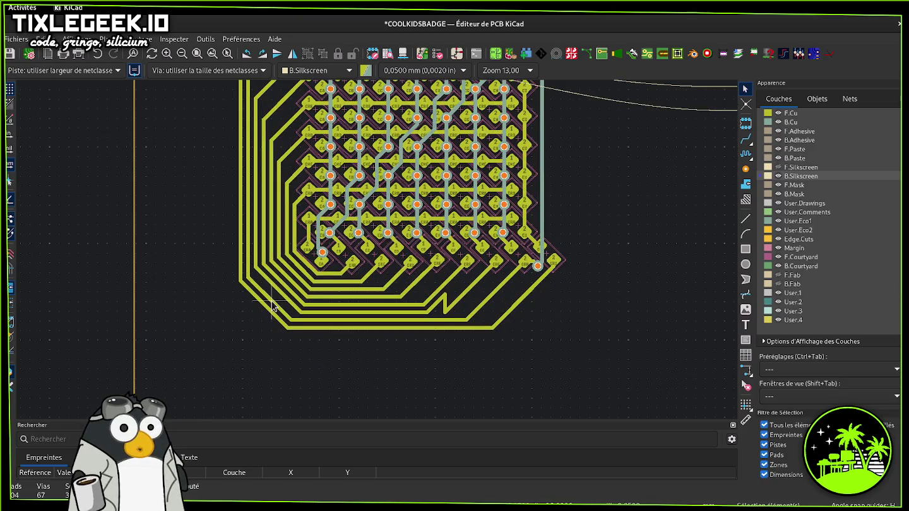
pyautogui.click(274, 307)
pyautogui.press('Escape')
pyautogui.click(273, 308)
pyautogui.press('Escape')
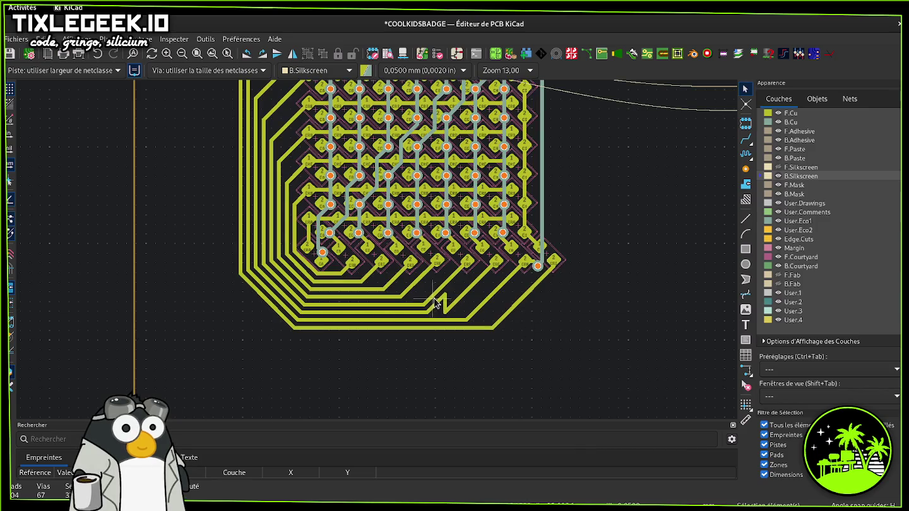
pyautogui.moveTo(435, 304); pyautogui.dragTo(416, 314)
pyautogui.scroll(-2, 350, 227)
pyautogui.keyDown('shift'); pyautogui.scroll(3, 348, 240); pyautogui.keyUp('shift')
pyautogui.keyDown('shift'); pyautogui.scroll(1, 346, 252); pyautogui.keyUp('shift')
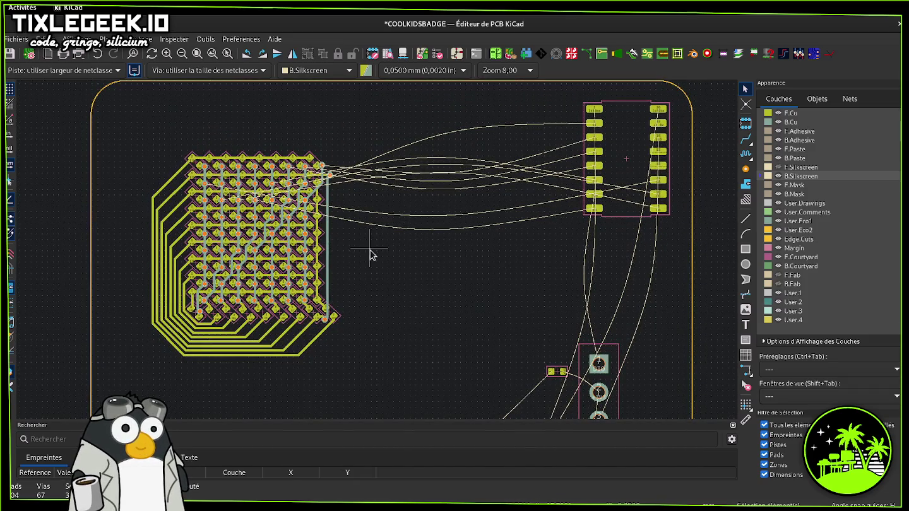
# - Save the board and open its 3D preview
pyautogui.hotkey('ctrl', 's')
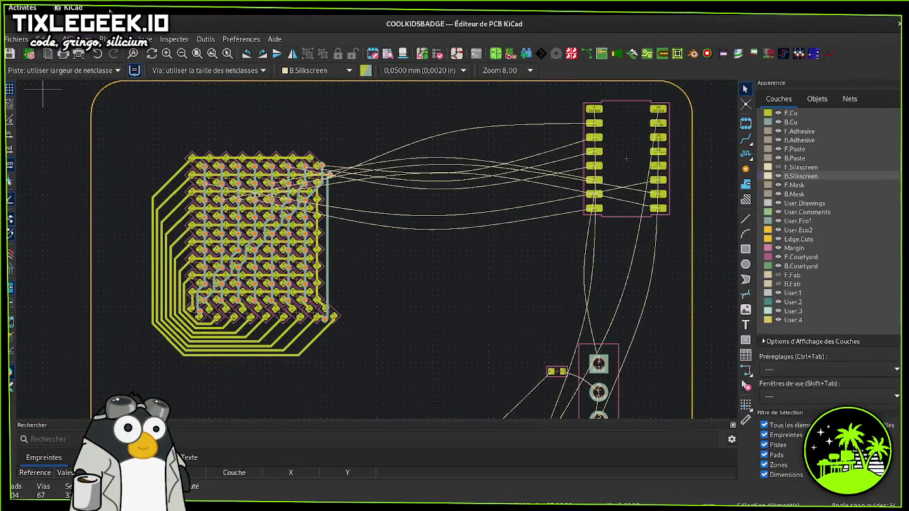
pyautogui.click(72, 39)
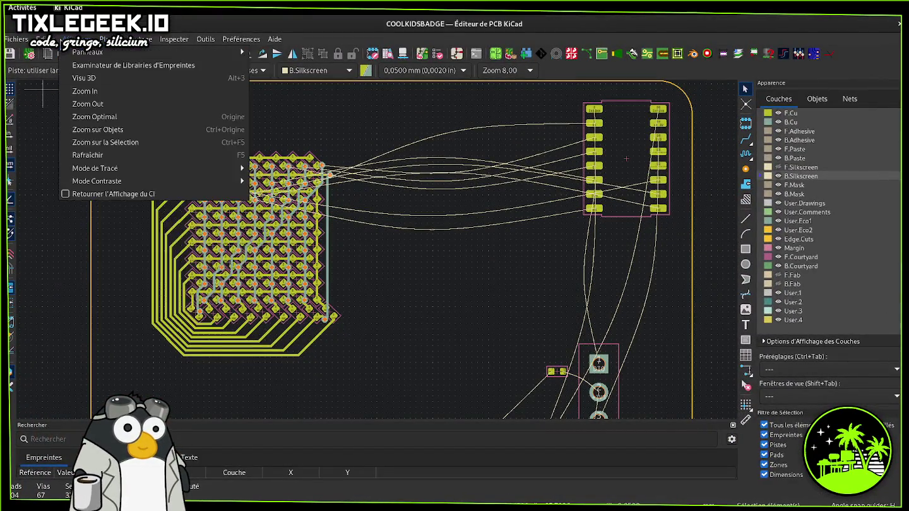
pyautogui.click(94, 75)
# - Inspect the routed LED matrix in 3D, then return to the PCB layout
pyautogui.scroll(3, 315, 229)
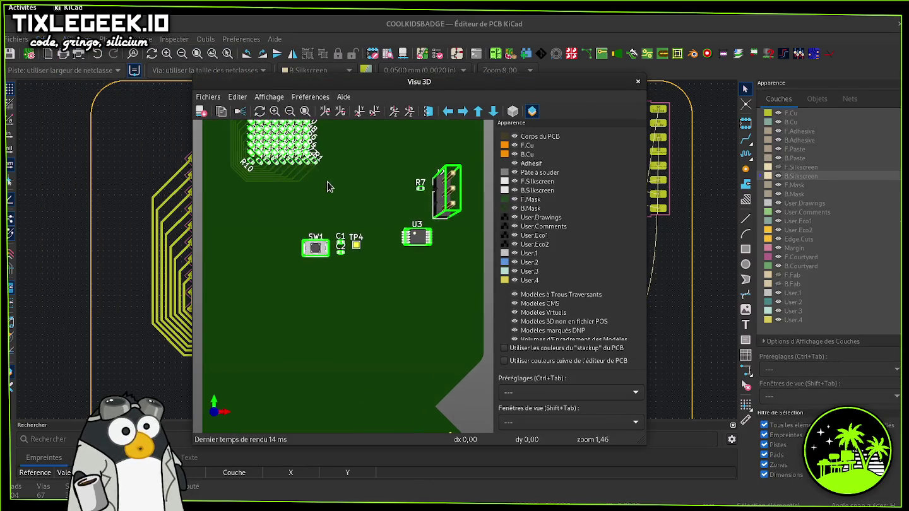
pyautogui.scroll(2, 327, 290)
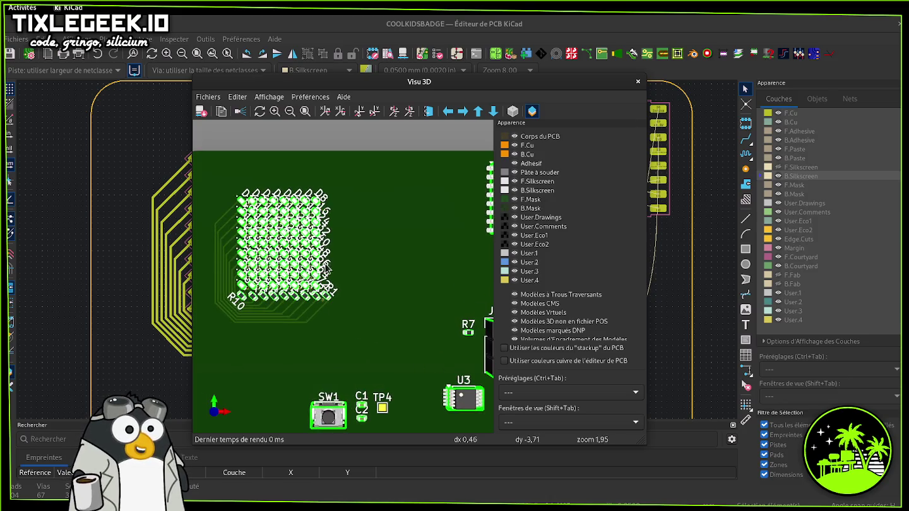
pyautogui.scroll(1, 356, 257)
pyautogui.scroll(1, 356, 255)
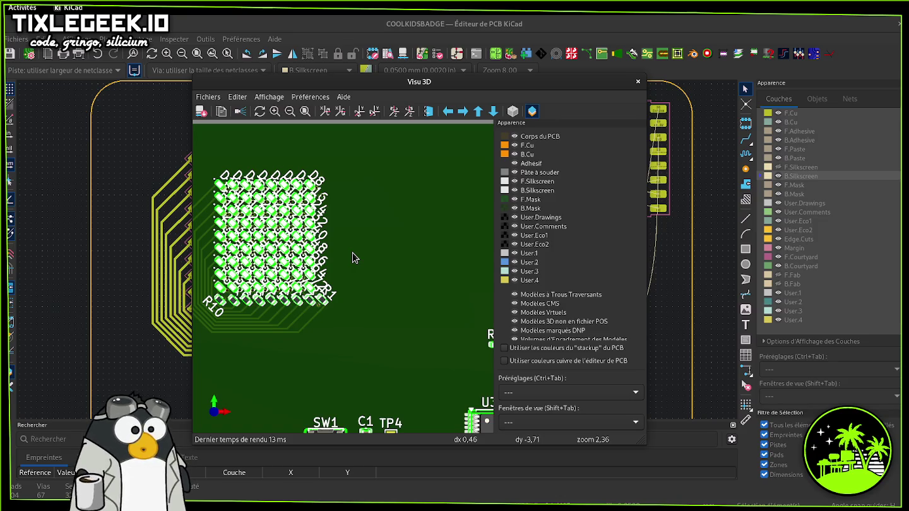
pyautogui.scroll(-2, 405, 270)
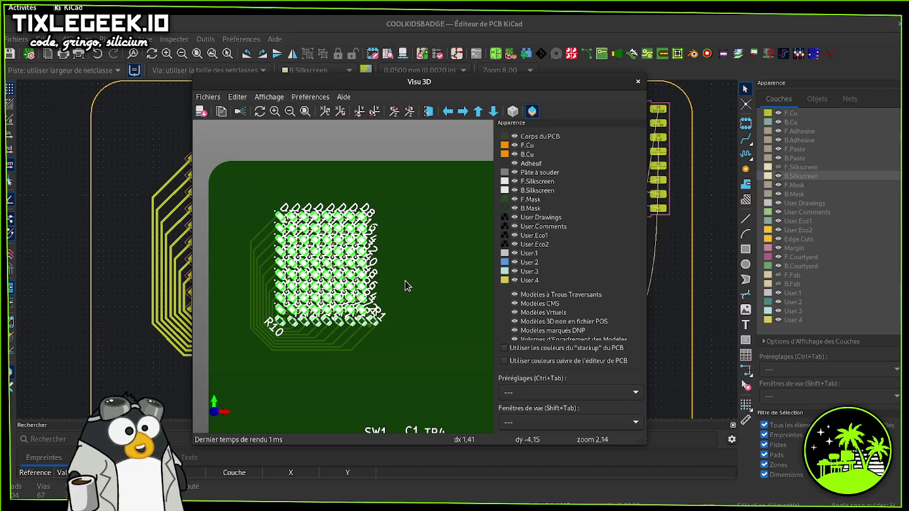
pyautogui.scroll(-2, 387, 351)
pyautogui.scroll(-1, 384, 363)
pyautogui.scroll(-2, 384, 371)
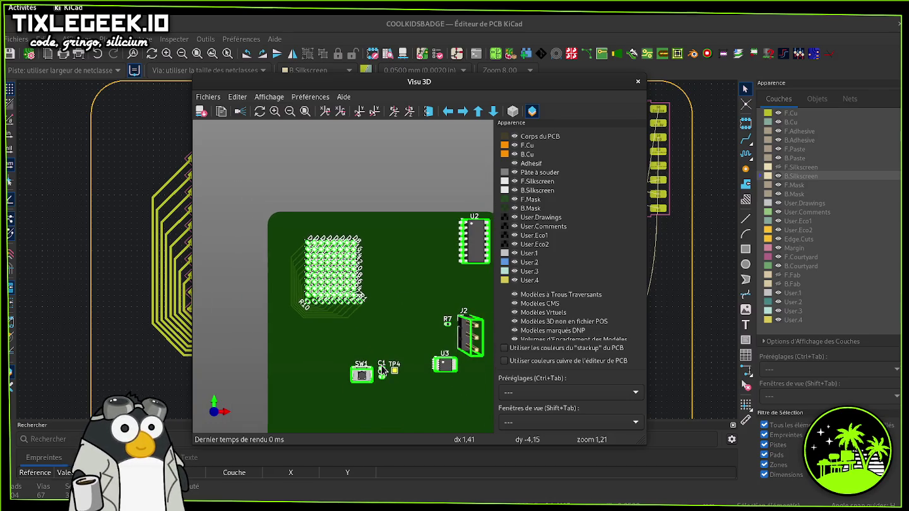
pyautogui.moveTo(394, 357); pyautogui.dragTo(338, 288, button='middle')
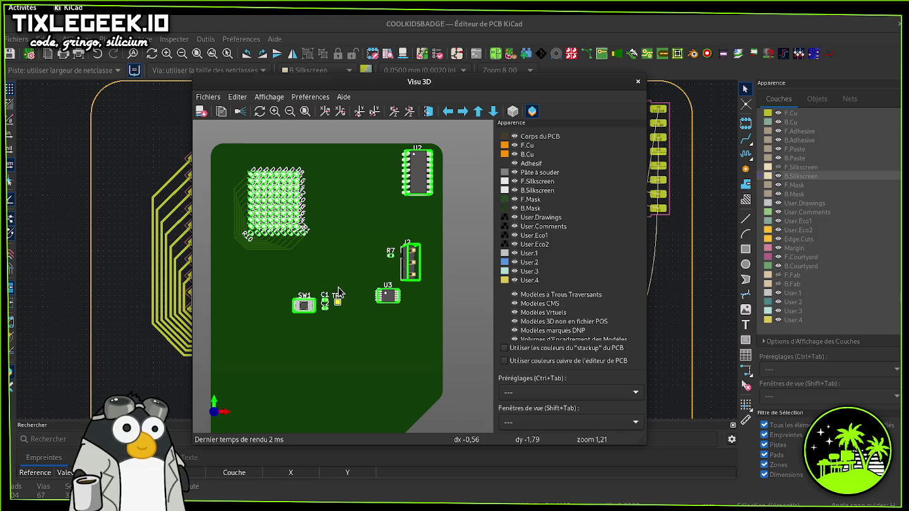
pyautogui.scroll(2, 266, 224)
pyautogui.scroll(1, 266, 217)
pyautogui.scroll(2, 371, 316)
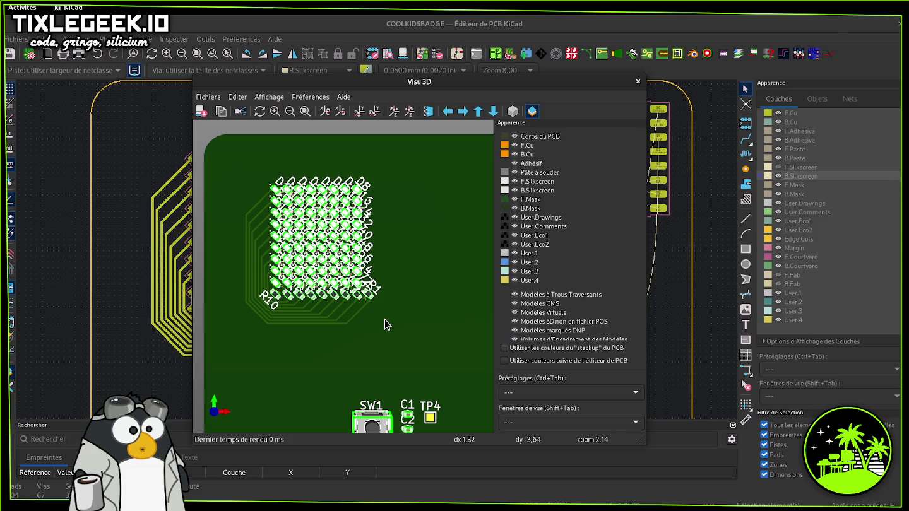
pyautogui.scroll(3, 256, 301)
pyautogui.scroll(3, 275, 293)
pyautogui.scroll(-2, 275, 293)
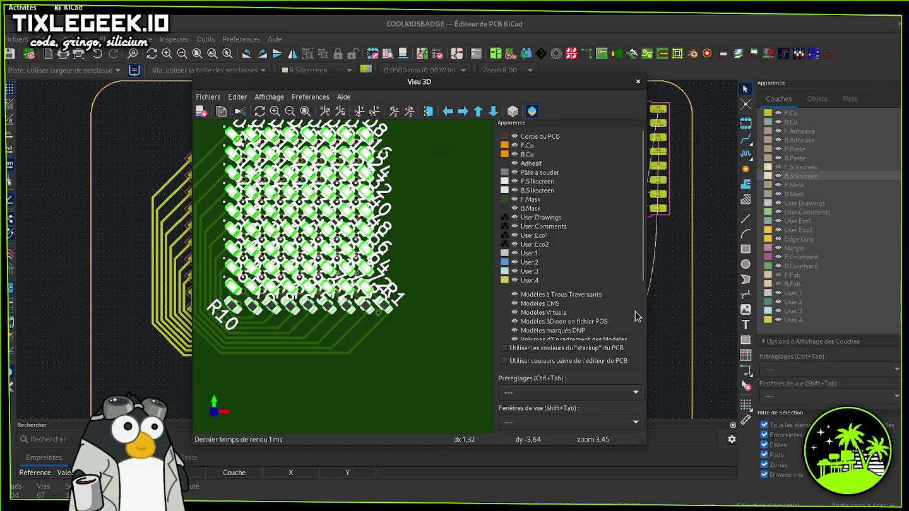
pyautogui.click(671, 308)
pyautogui.scroll(2, 431, 224)
pyautogui.scroll(1, 431, 224)
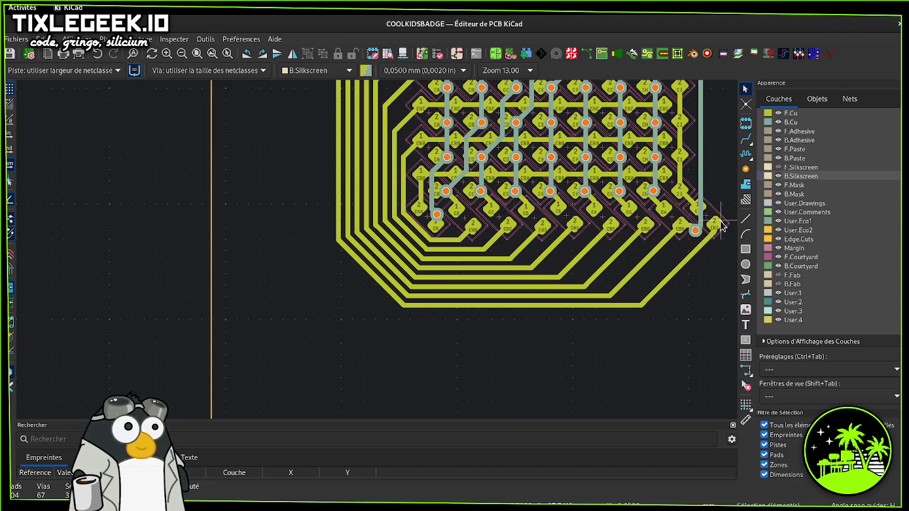
# - Box-select the whole LED matrix with its tracks and group it
pyautogui.moveTo(721, 226); pyautogui.dragTo(615, 259, button='middle')
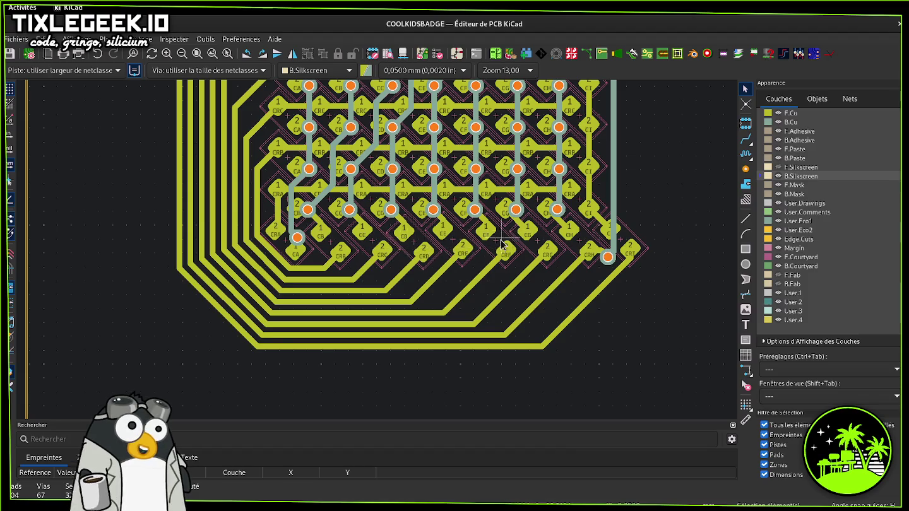
pyautogui.scroll(-2, 502, 243)
pyautogui.scroll(-2, 467, 243)
pyautogui.scroll(-1, 411, 243)
pyautogui.scroll(-1, 374, 243)
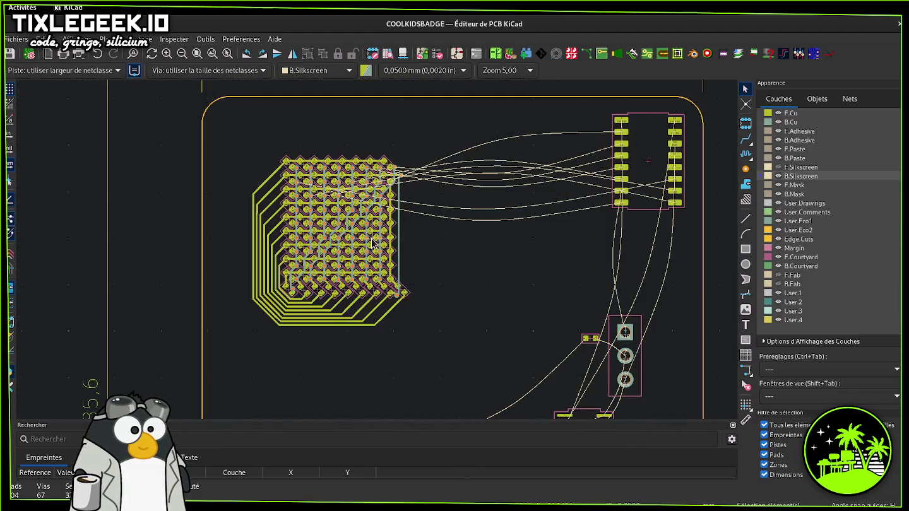
pyautogui.scroll(-1, 432, 259)
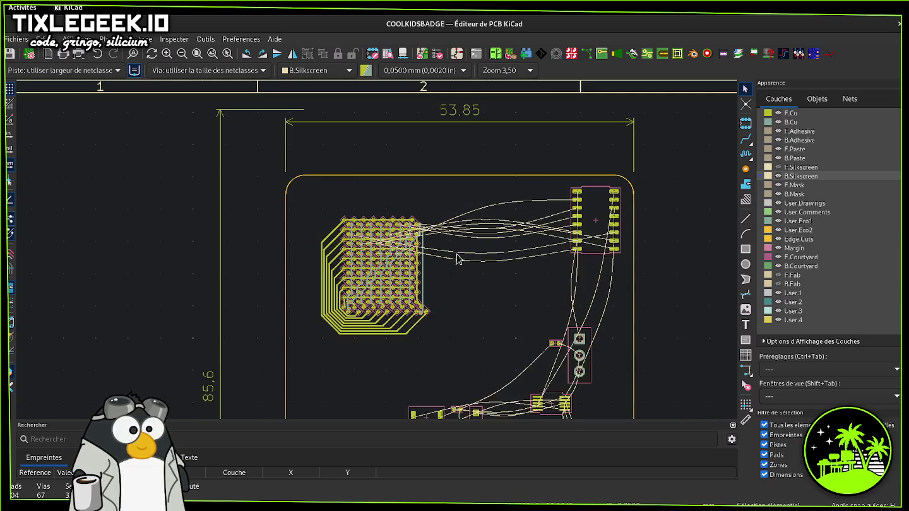
pyautogui.moveTo(314, 206); pyautogui.dragTo(453, 348)
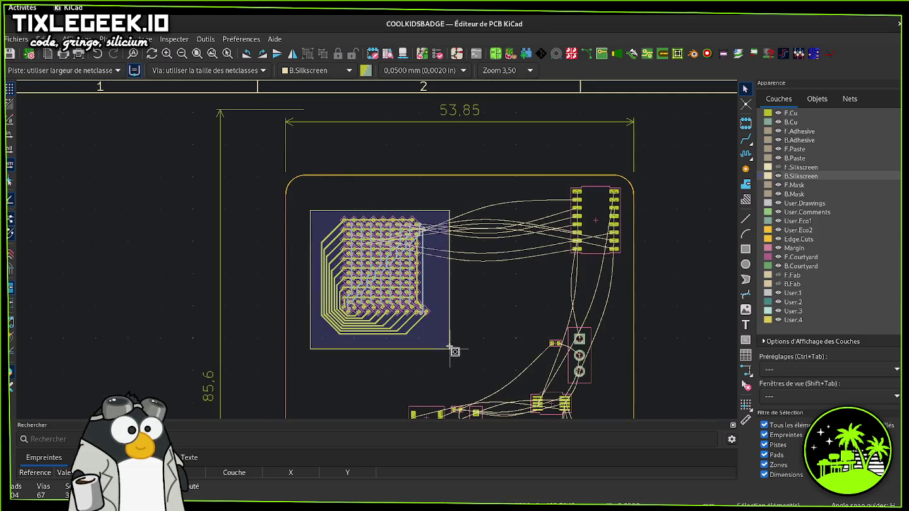
pyautogui.rightClick(400, 271)
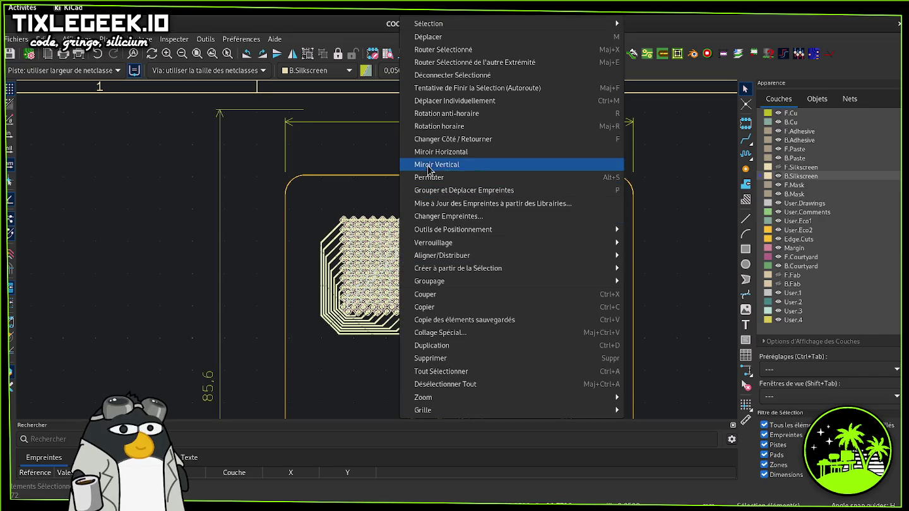
pyautogui.moveTo(431, 282)
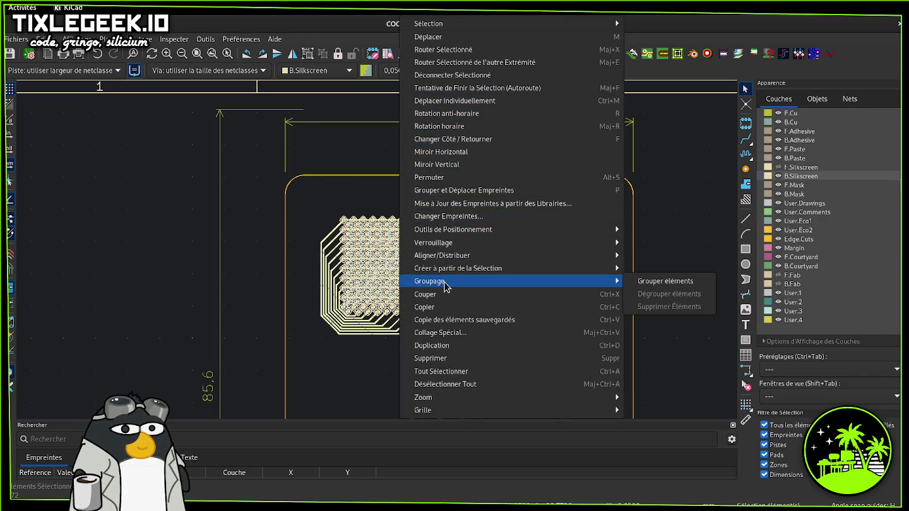
pyautogui.click(699, 282)
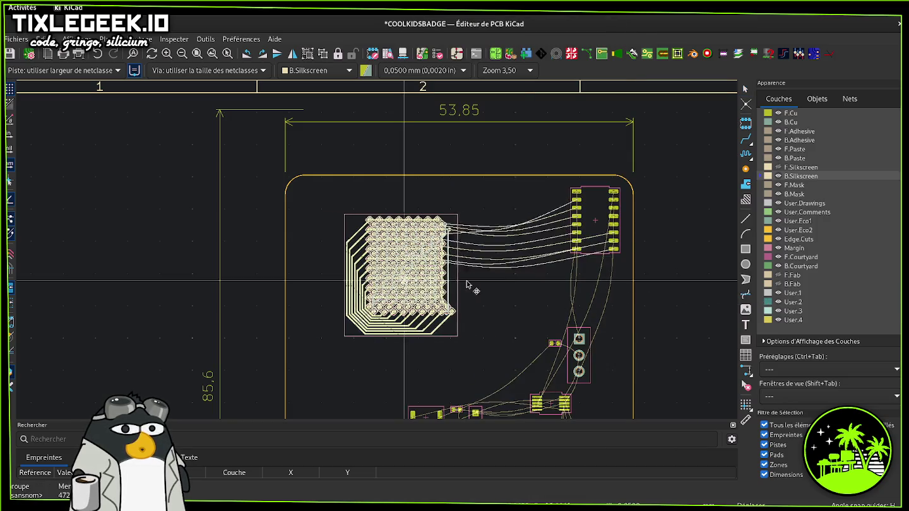
# - Move the LED matrix group up and right beside the SOIC-16 chip
pyautogui.moveTo(434, 322); pyautogui.dragTo(526, 256)
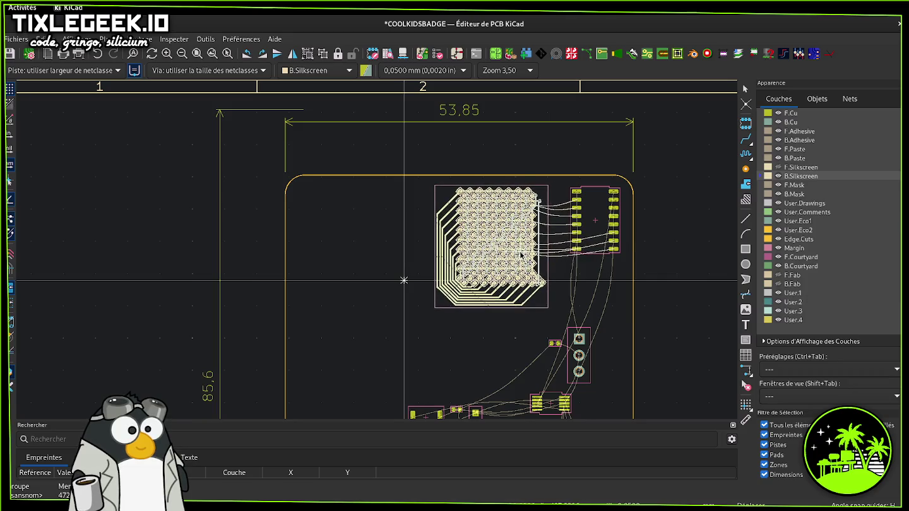
pyautogui.click(522, 255)
pyautogui.click(589, 211)
# - Rotate the SOIC-16 footprint horizontal and place it just below-left of the LED matrix
pyautogui.moveTo(589, 212); pyautogui.dragTo(387, 346)
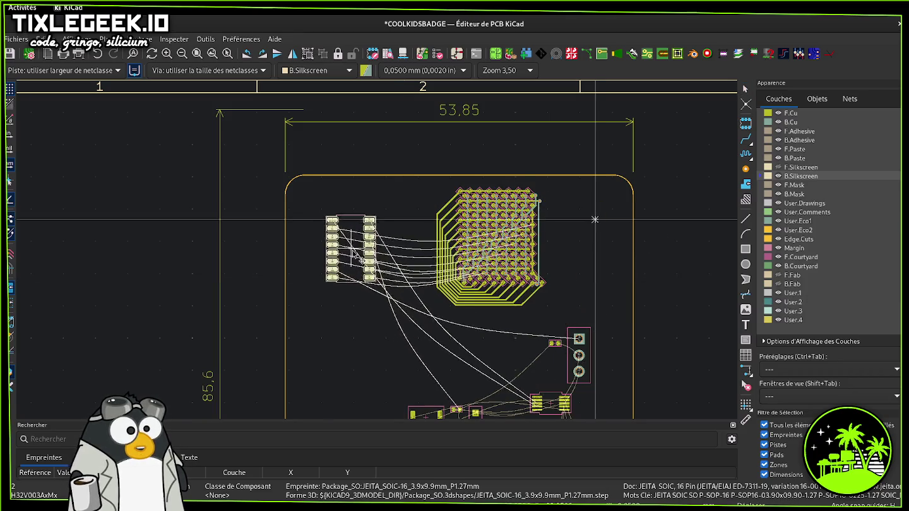
pyautogui.moveTo(386, 346)
pyautogui.mouseDown()
pyautogui.moveTo(363, 251)
pyautogui.moveTo(394, 361)
pyautogui.moveTo(420, 381)
pyautogui.moveTo(379, 319)
pyautogui.moveTo(372, 324)
pyautogui.mouseUp()
pyautogui.click(372, 323)
pyautogui.press('r')
pyautogui.press('r')
pyautogui.moveTo(396, 321)
pyautogui.mouseDown()
pyautogui.moveTo(580, 355)
pyautogui.moveTo(497, 344)
pyautogui.moveTo(487, 364)
pyautogui.moveTo(527, 362)
pyautogui.moveTo(412, 335)
pyautogui.moveTo(389, 302)
pyautogui.moveTo(387, 266)
pyautogui.moveTo(391, 331)
pyautogui.mouseUp()
pyautogui.scroll(-2, 391, 332)
pyautogui.scroll(1, 379, 254)
pyautogui.scroll(2, 378, 254)
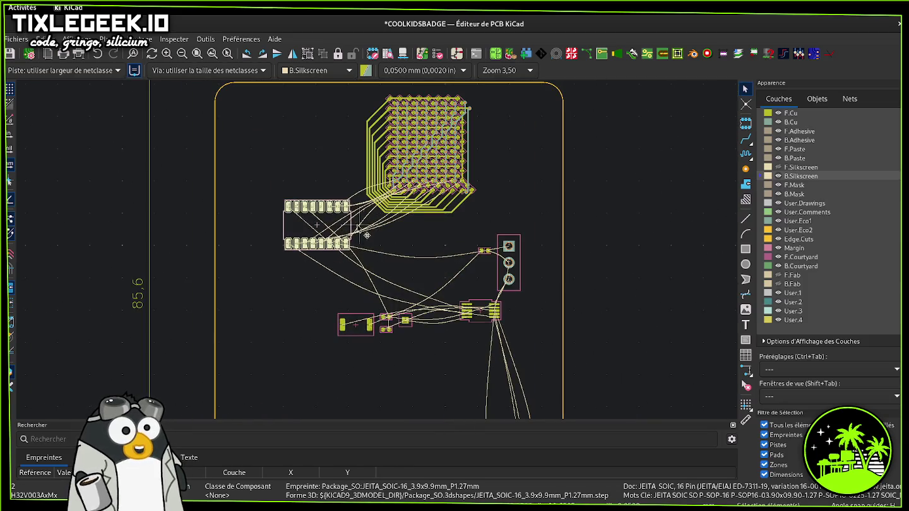
pyautogui.moveTo(379, 253); pyautogui.dragTo(407, 232)
pyautogui.scroll(2, 397, 240)
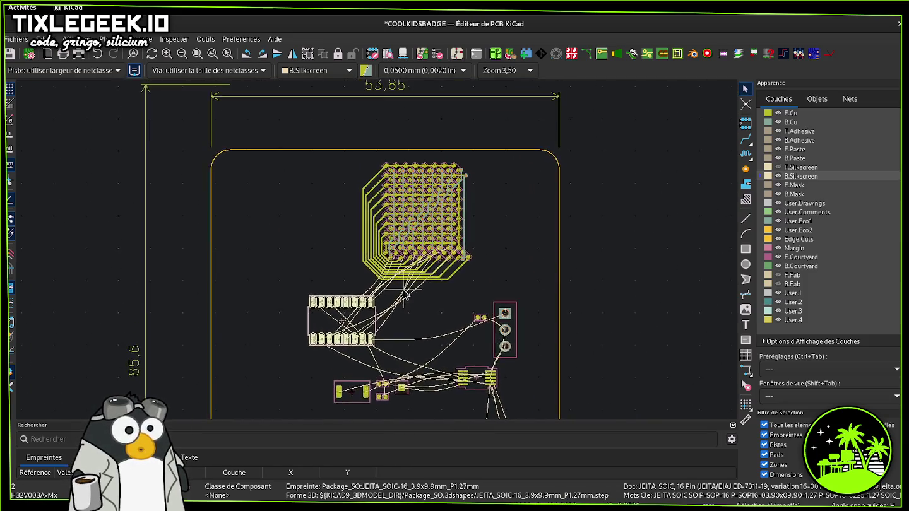
pyautogui.scroll(3, 379, 253)
pyautogui.click(748, 139)
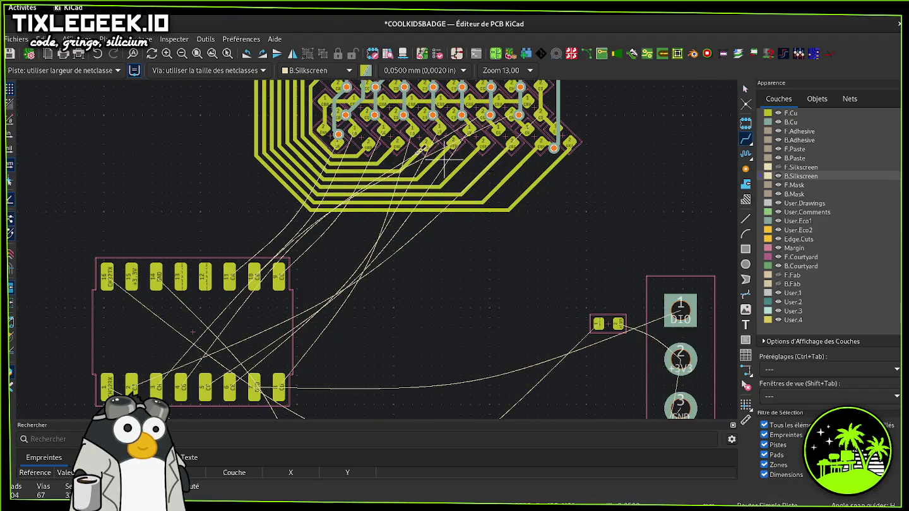
# - Route three column tracks from the matrix through new vias to top-row pins, including pads 11 and 9
pyautogui.click(338, 141)
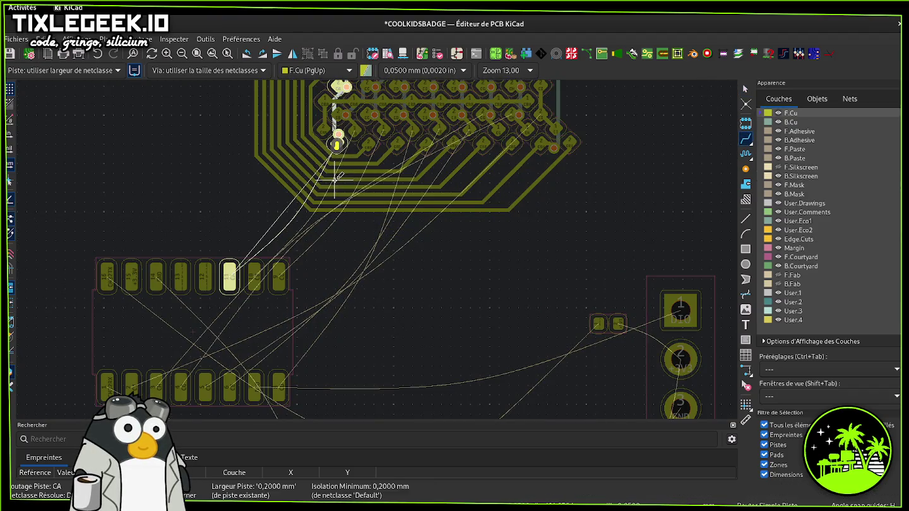
pyautogui.press('Escape')
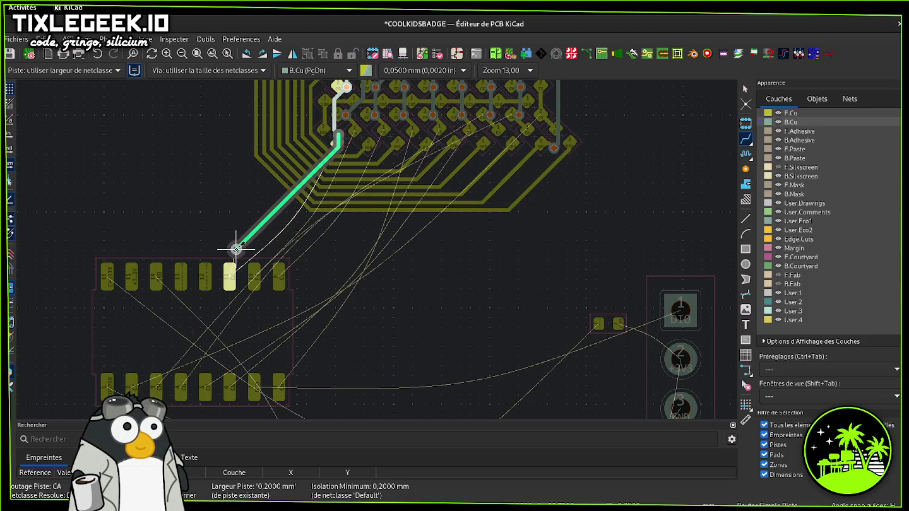
pyautogui.click(229, 238)
pyautogui.click(230, 268)
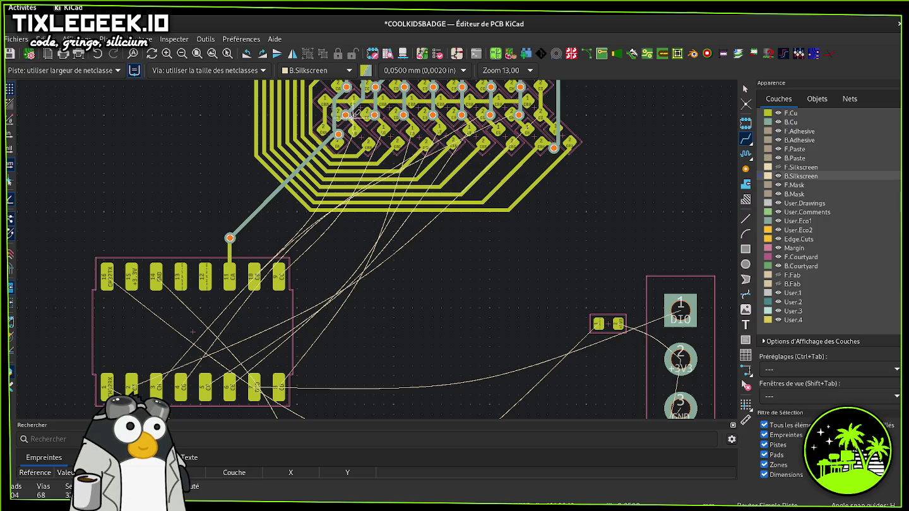
pyautogui.click(345, 115)
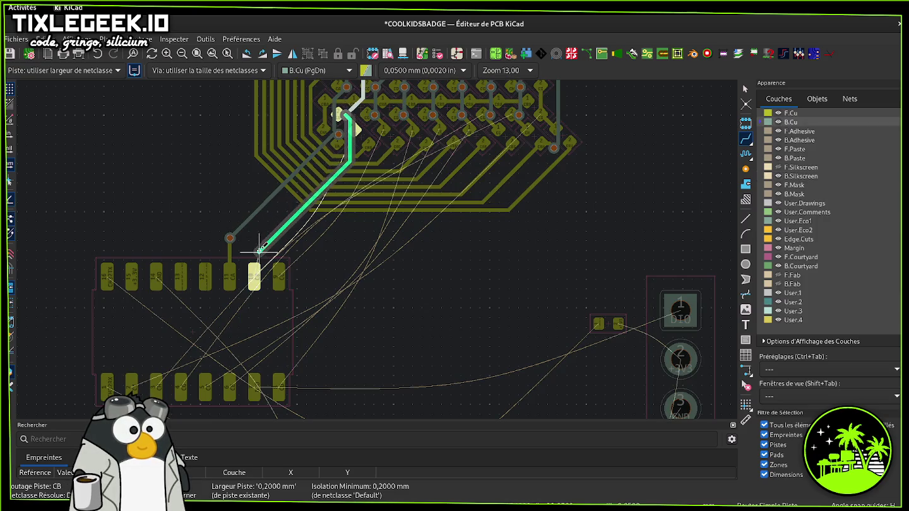
pyautogui.press('v')
pyautogui.click(255, 276)
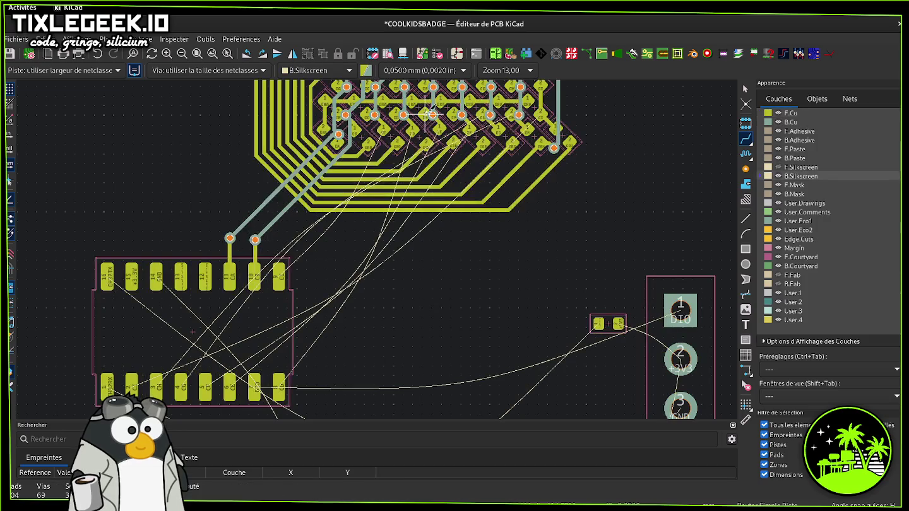
pyautogui.click(375, 116)
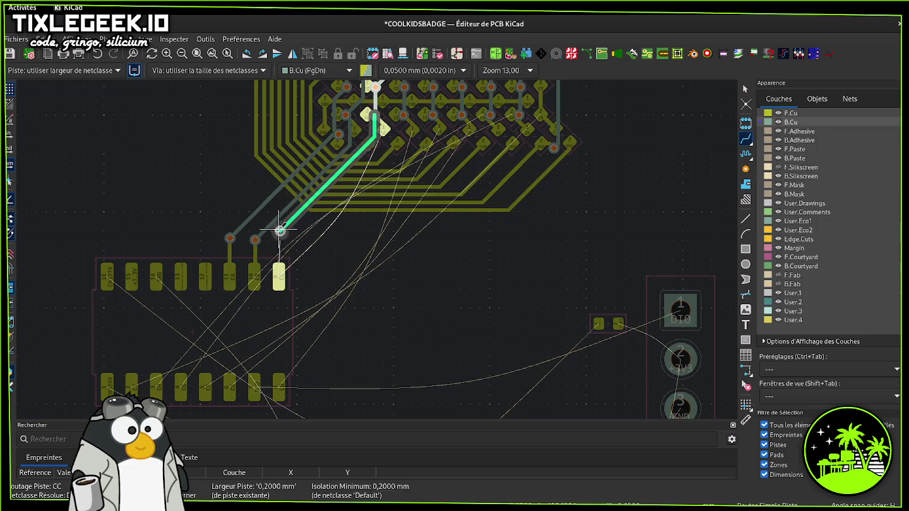
pyautogui.click(278, 240)
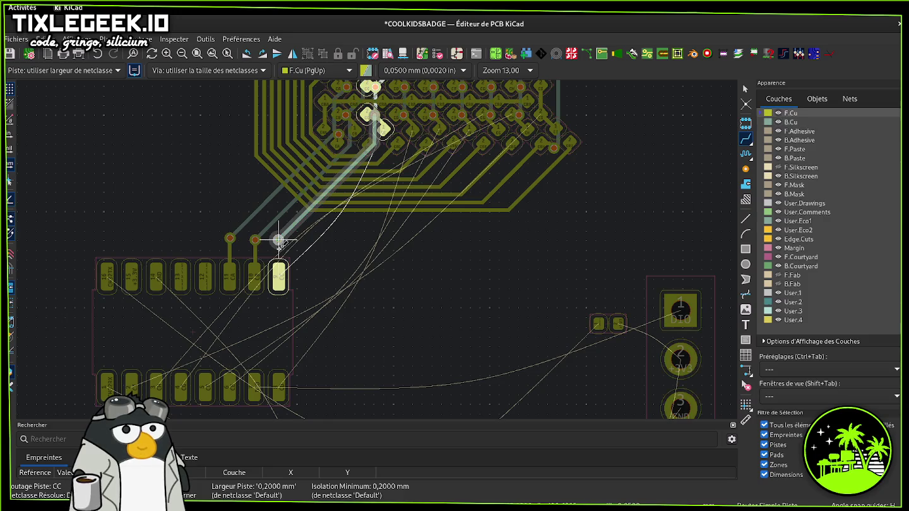
pyautogui.click(278, 273)
# - Route three more column tracks through vias down to the IC's bottom-row pins
pyautogui.click(404, 114)
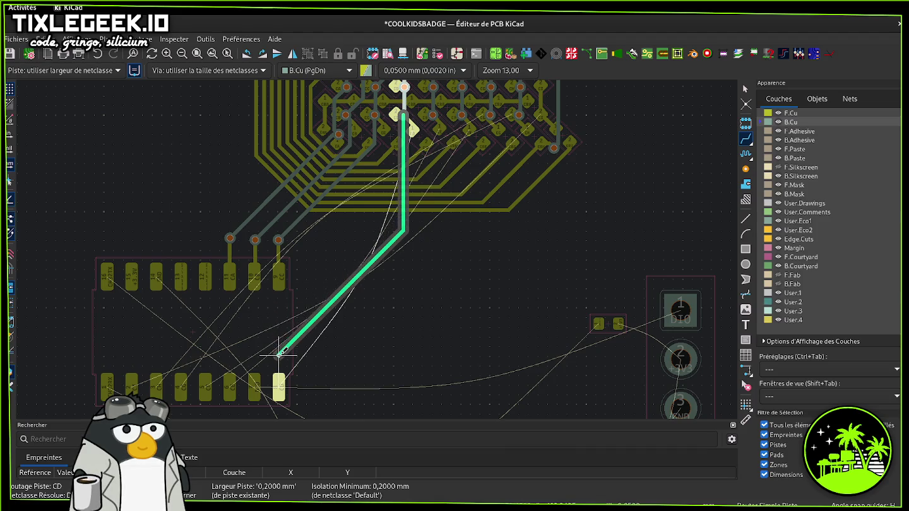
pyautogui.click(279, 356)
pyautogui.click(279, 387)
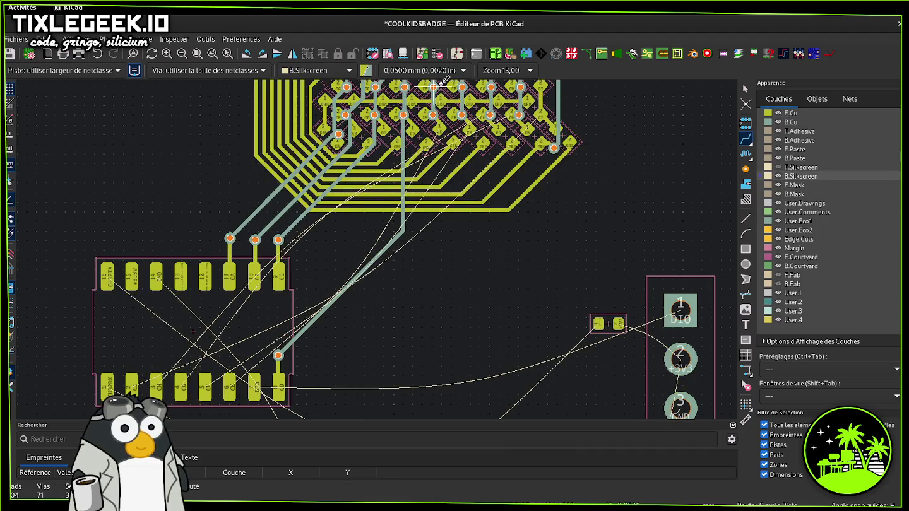
pyautogui.click(433, 115)
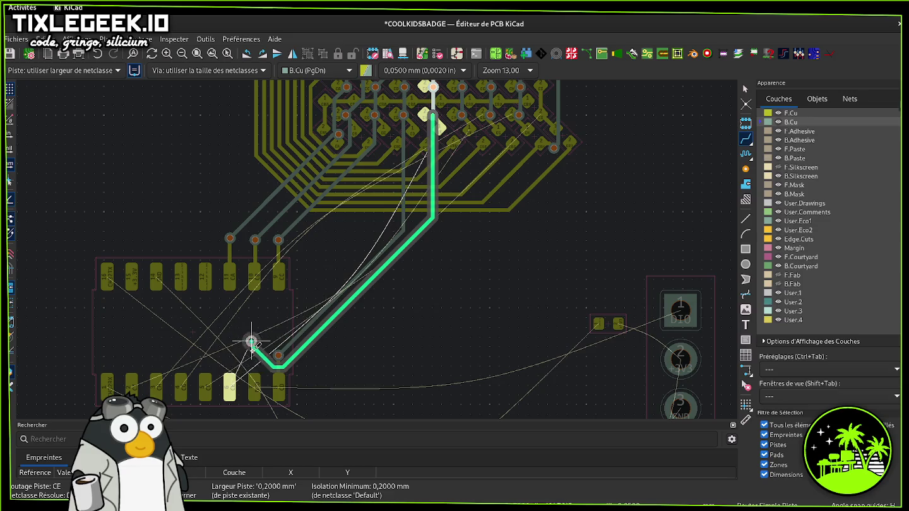
pyautogui.press('v')
pyautogui.click(229, 382)
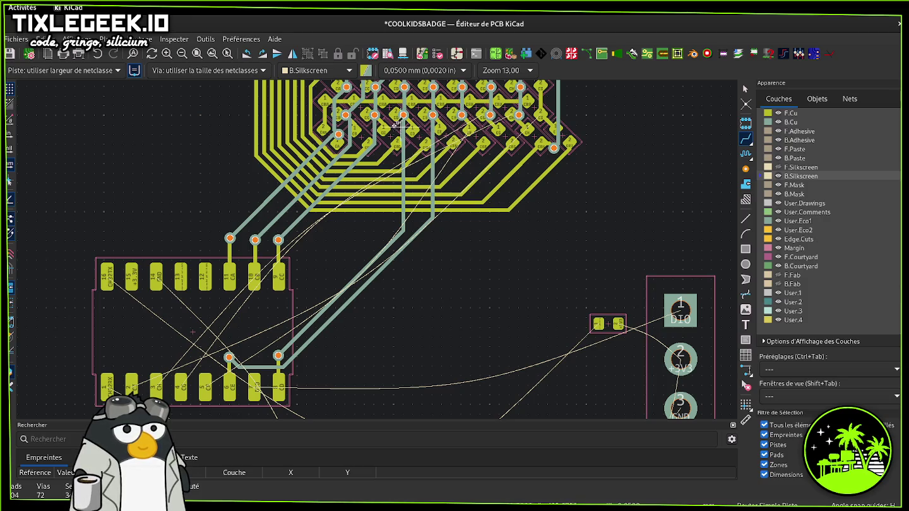
pyautogui.click(462, 114)
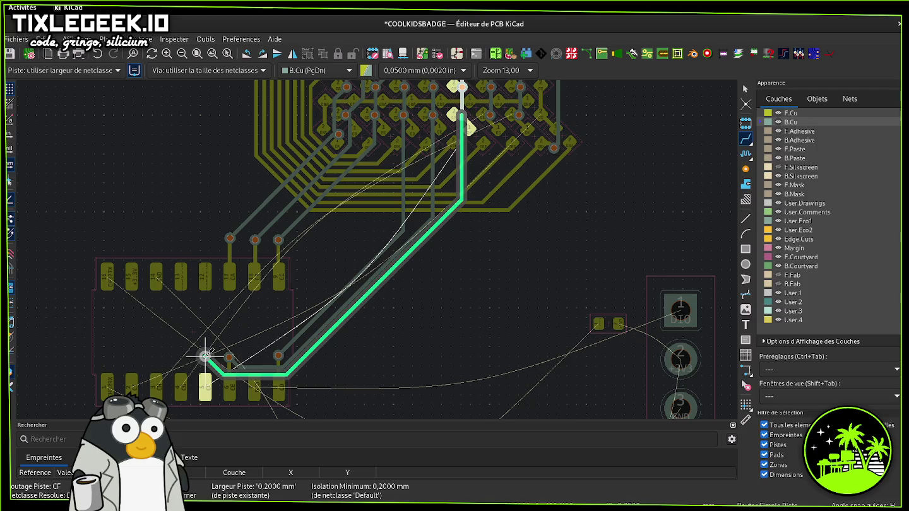
pyautogui.click(206, 357)
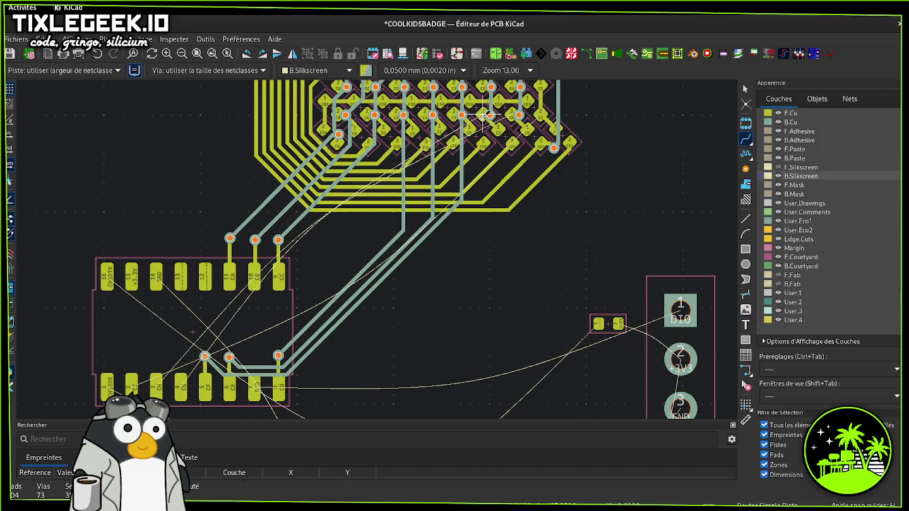
# - Route the remaining column tracks to vias beside pin 4 and its neighbours, then stop routing
pyautogui.click(490, 114)
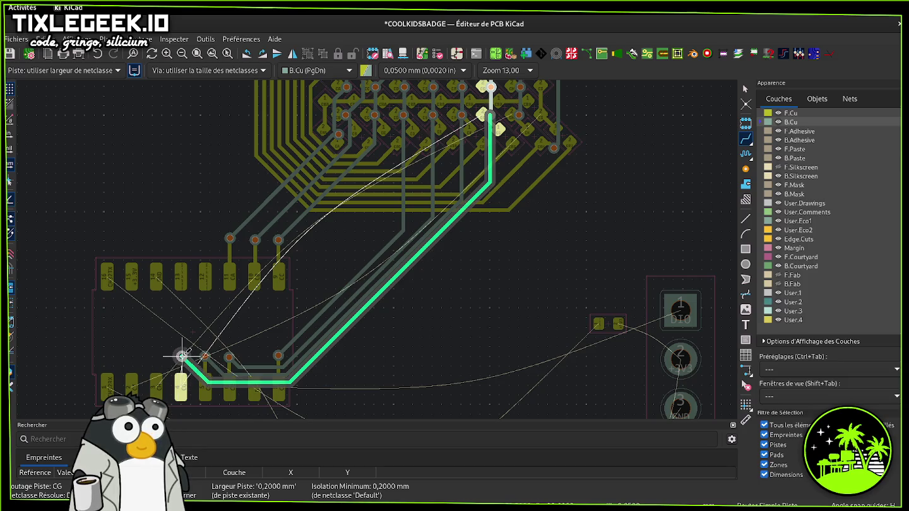
pyautogui.click(181, 357)
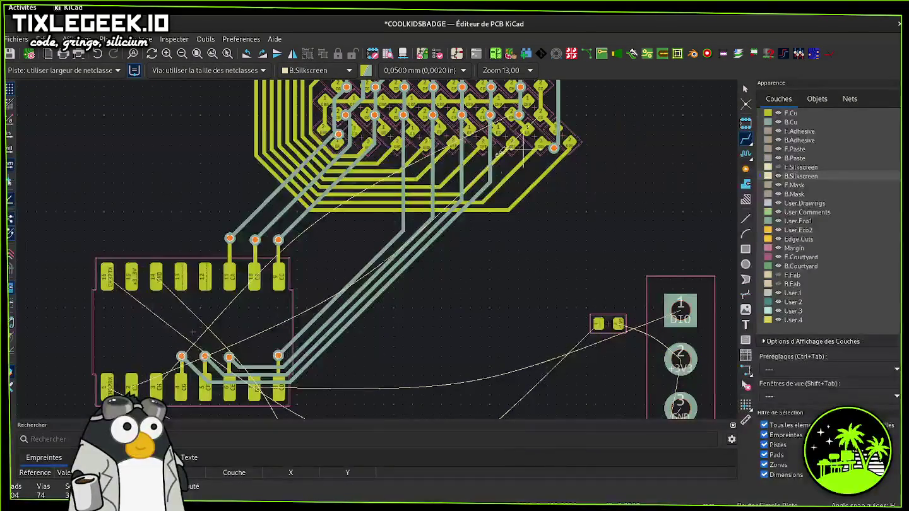
pyautogui.click(517, 117)
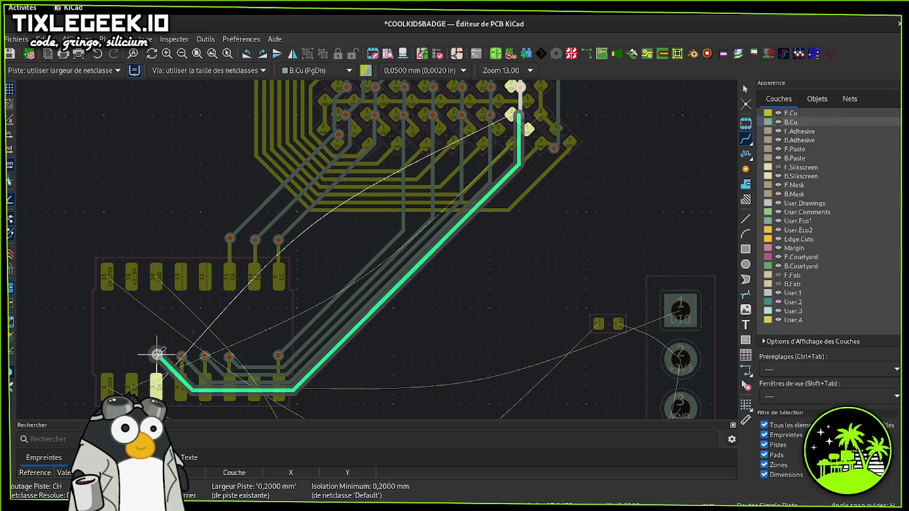
pyautogui.click(157, 354)
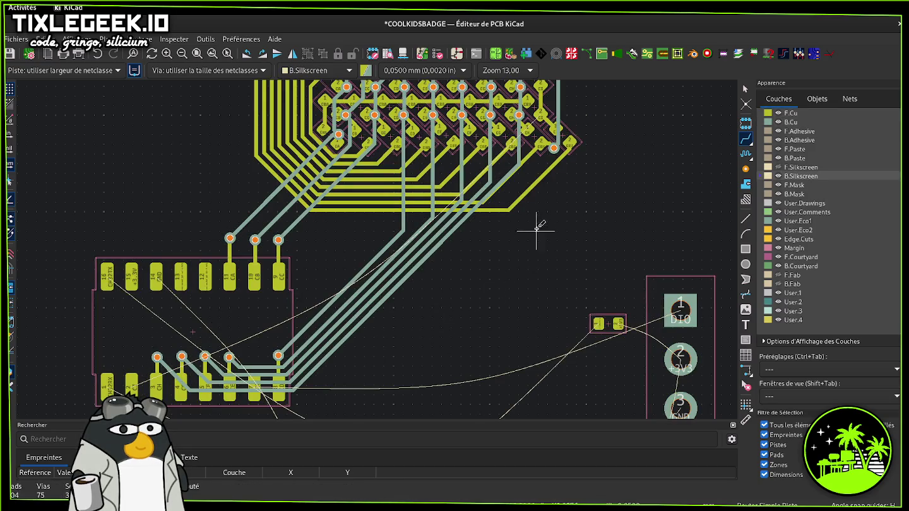
pyautogui.click(554, 147)
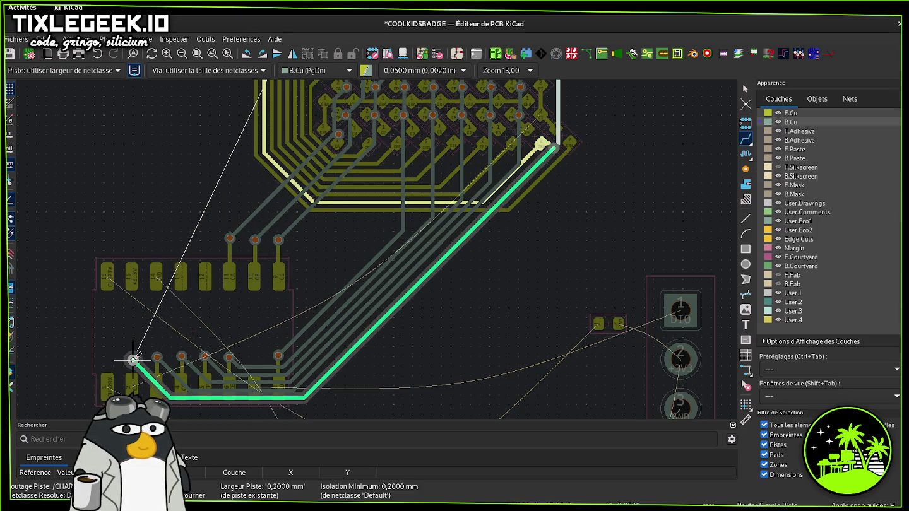
pyautogui.press('v')
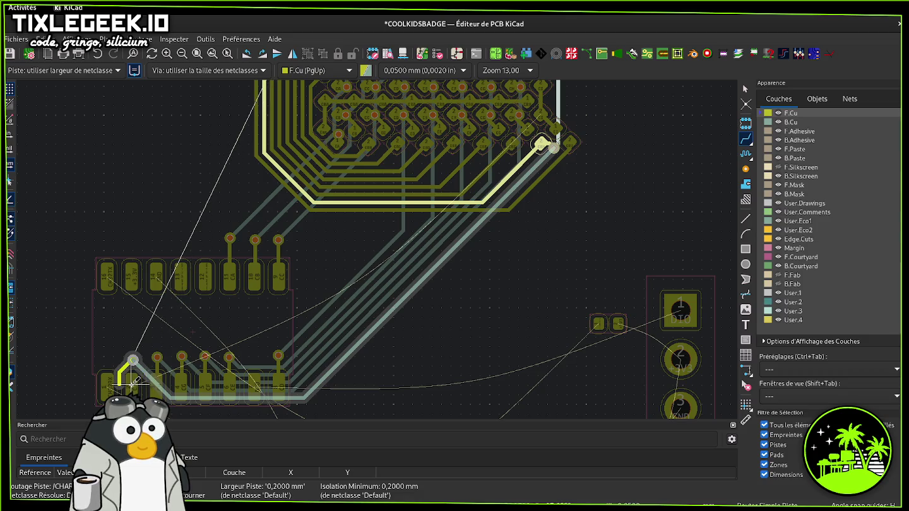
pyautogui.press('Escape')
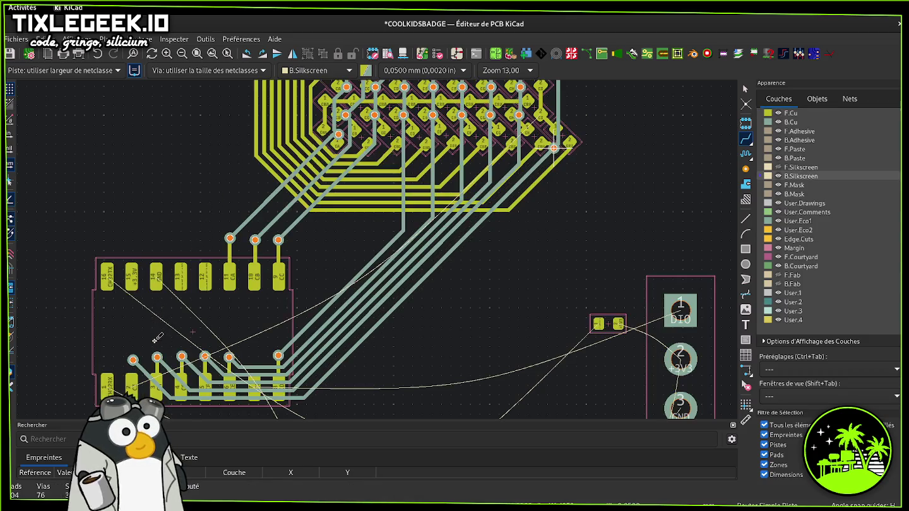
pyautogui.press('Escape')
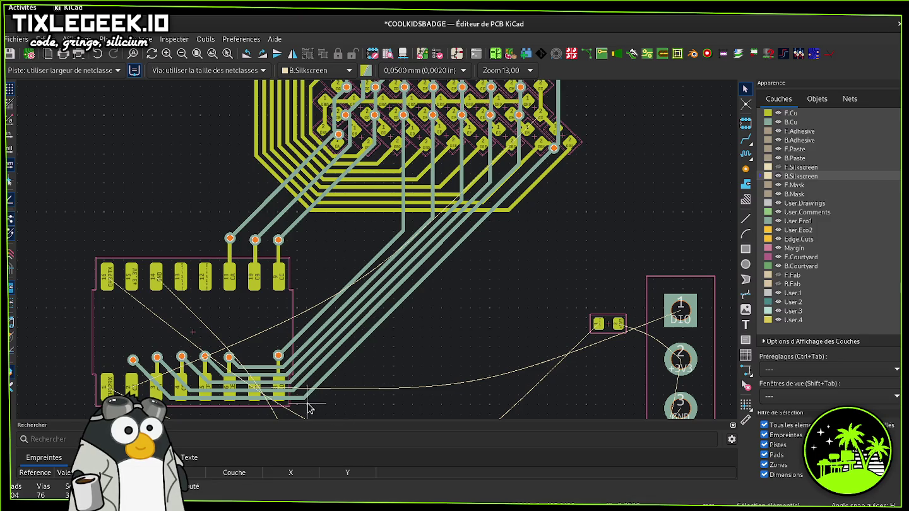
# - Delete the last column track's entire connected route
pyautogui.click(307, 398)
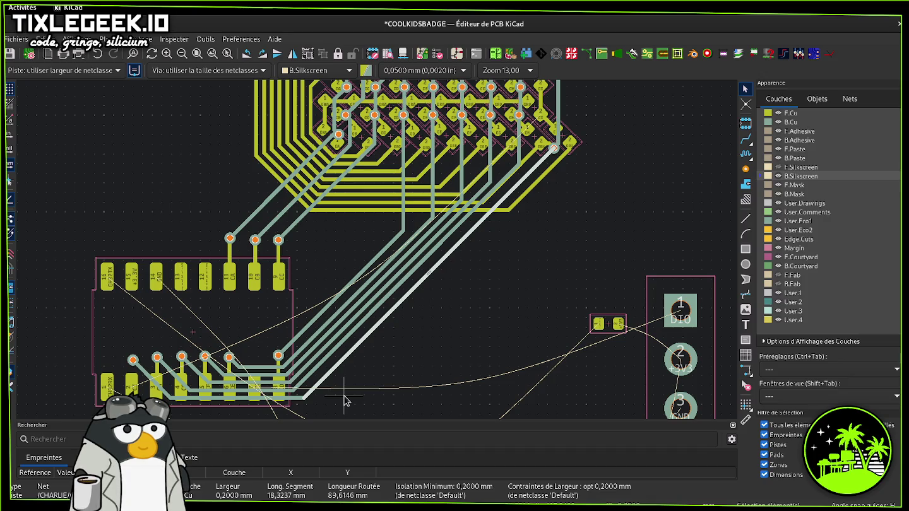
pyautogui.press('u')
pyautogui.press('Delete')
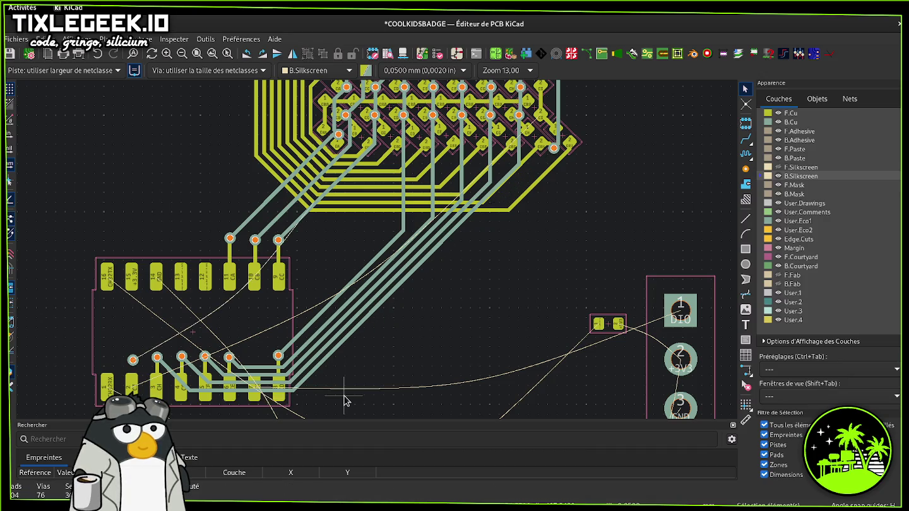
pyautogui.keyDown('shift'); pyautogui.scroll(3, 411, 290); pyautogui.keyUp('shift')
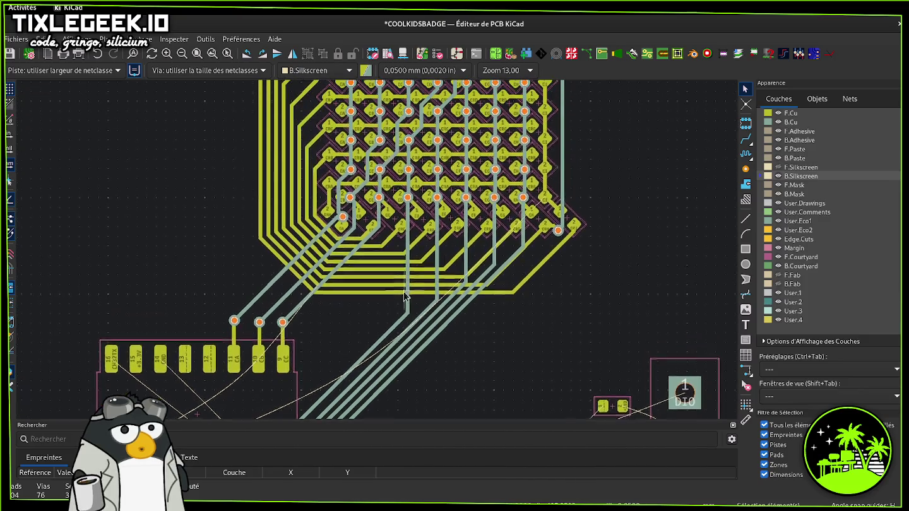
pyautogui.scroll(-2, 399, 290)
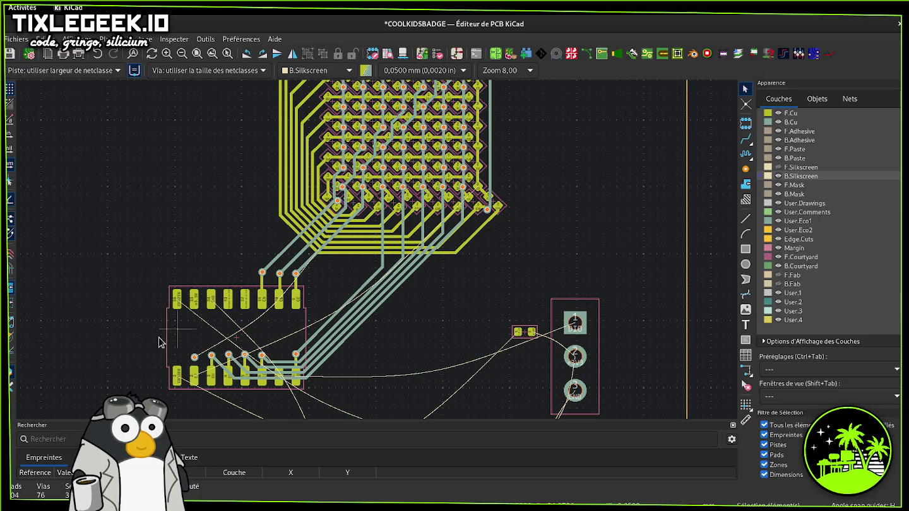
# - Delete the leftover via and start a front-copper track from the IC pin
pyautogui.click(199, 360)
pyautogui.press('Delete')
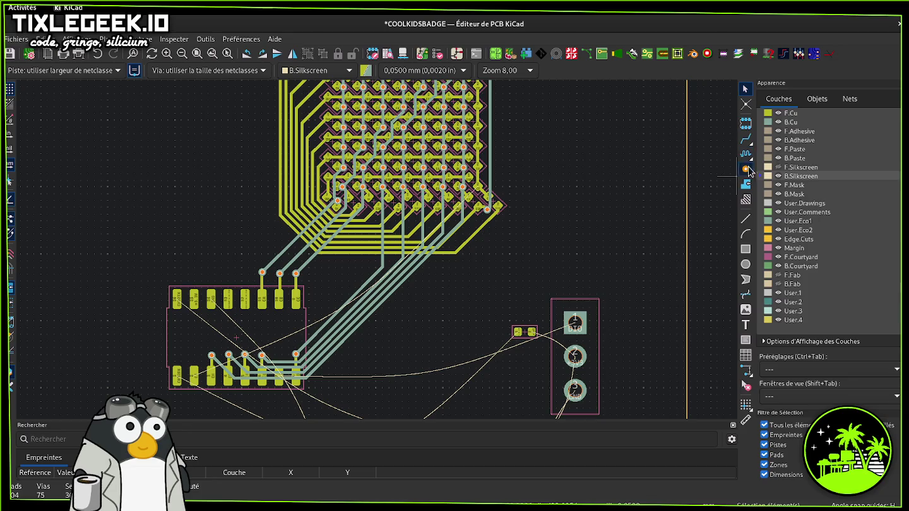
pyautogui.click(746, 139)
pyautogui.click(193, 375)
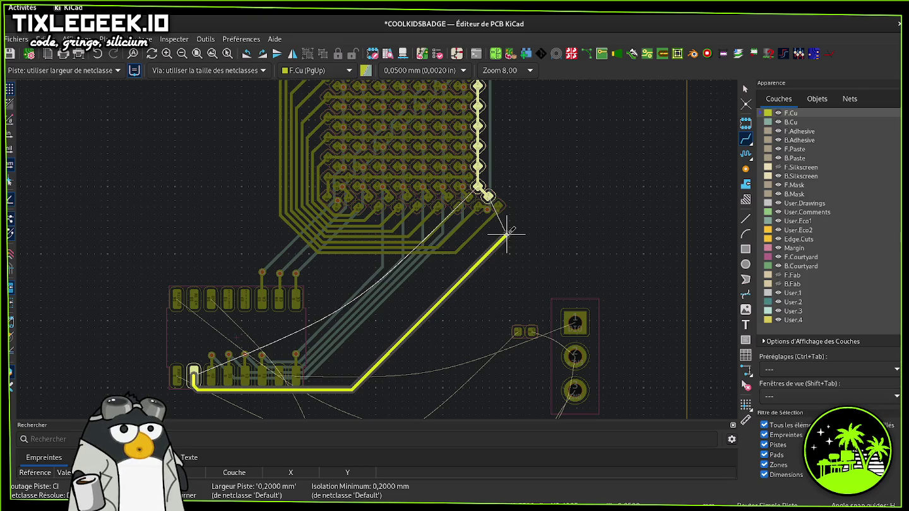
# - Cancel the unfinished route and zoom in around the routing area
pyautogui.press('F1')
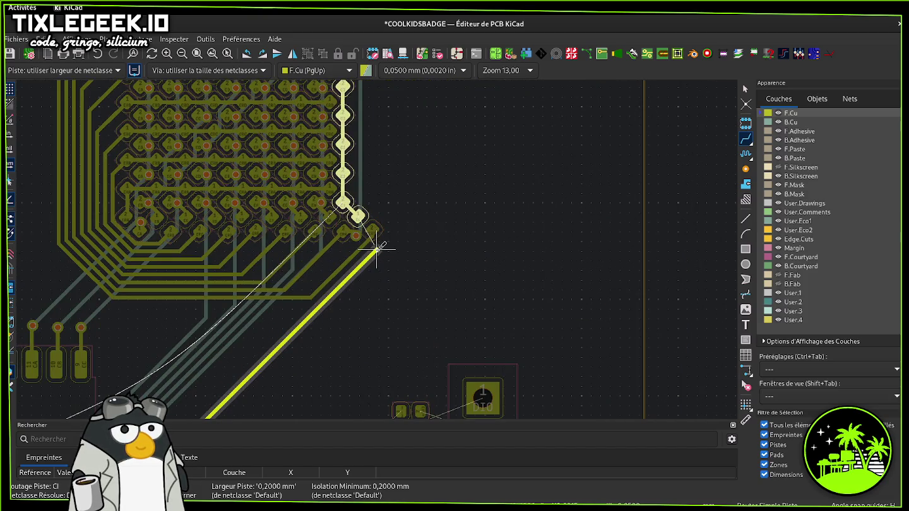
pyautogui.press('Escape')
pyautogui.keyDown('shift'); pyautogui.scroll(2, 373, 227); pyautogui.keyUp('shift')
pyautogui.keyDown('shift'); pyautogui.scroll(1, 379, 224); pyautogui.keyUp('shift')
pyautogui.keyDown('shift'); pyautogui.scroll(1, 385, 218); pyautogui.keyUp('shift')
pyautogui.keyDown('shift'); pyautogui.scroll(1, 387, 214); pyautogui.keyUp('shift')
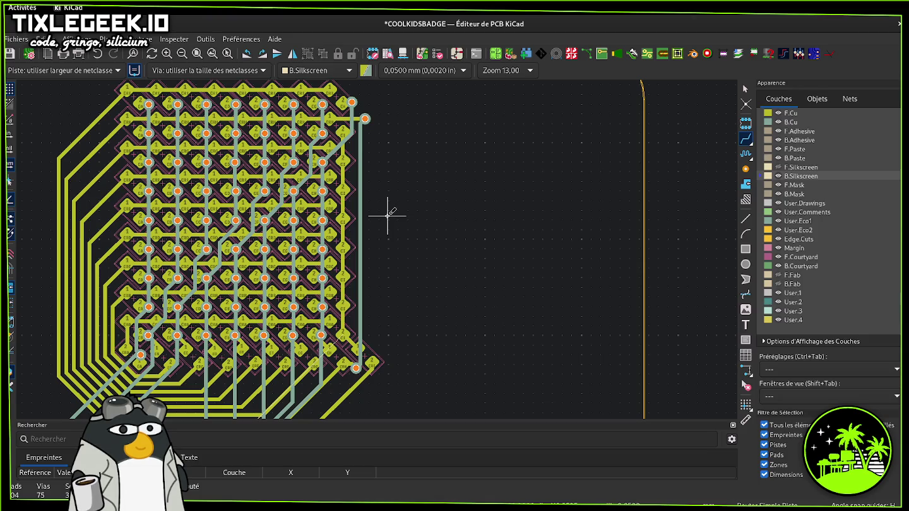
pyautogui.keyDown('shift'); pyautogui.scroll(-2, 426, 212); pyautogui.keyUp('shift')
pyautogui.keyDown('shift'); pyautogui.scroll(-4, 426, 165); pyautogui.keyUp('shift')
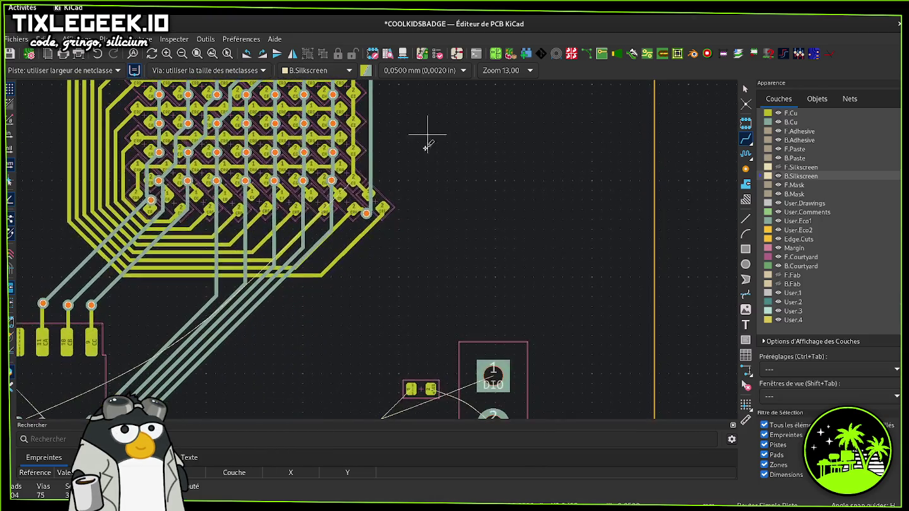
# - Route a track from the matrix corner pad, switching to back copper, to the IC pin
pyautogui.click(354, 181)
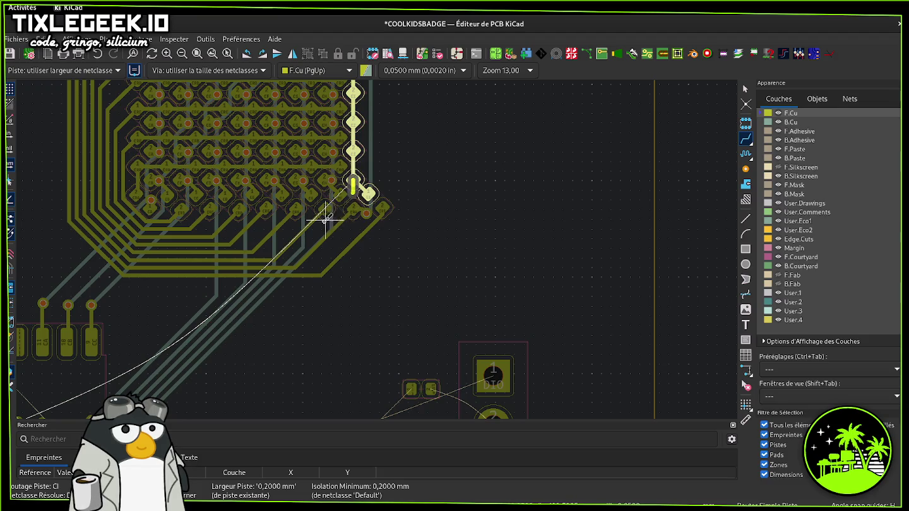
pyautogui.press('Escape')
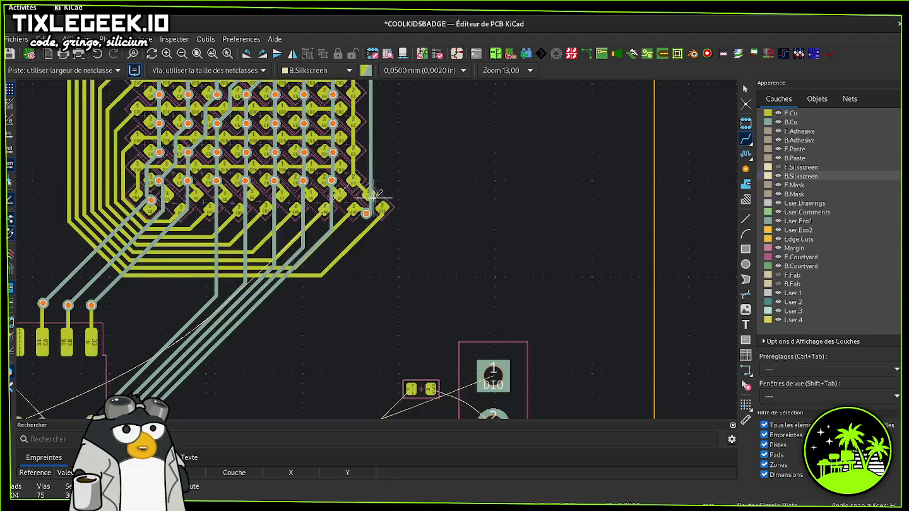
pyautogui.click(354, 180)
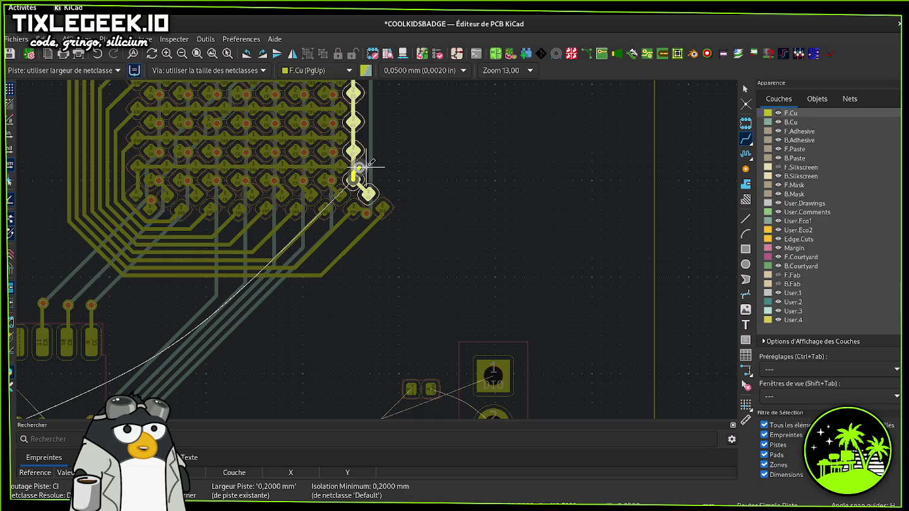
pyautogui.press('pagedown')
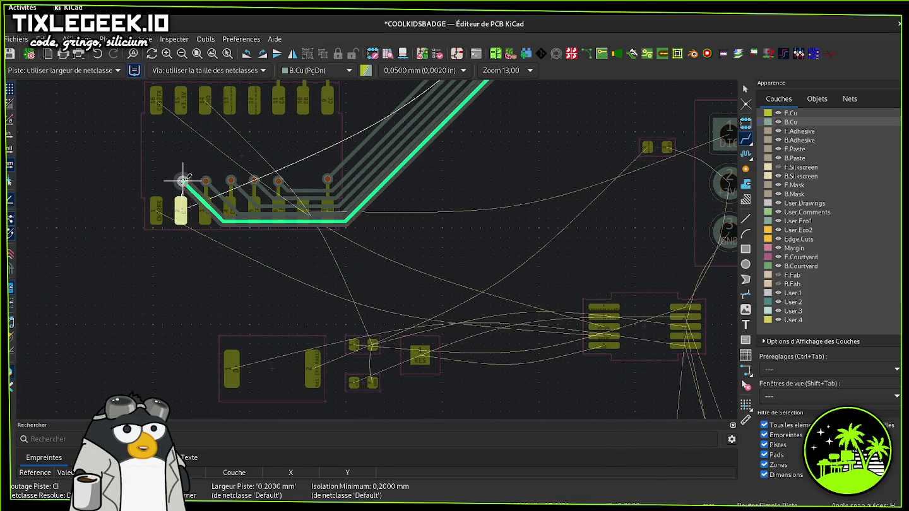
pyautogui.click(182, 181)
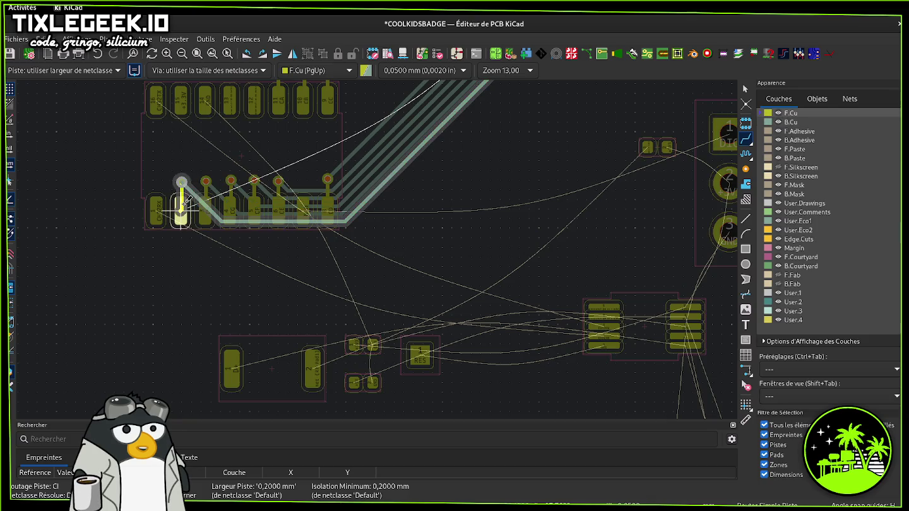
pyautogui.scroll(-2, 503, 225)
pyautogui.scroll(-2, 504, 224)
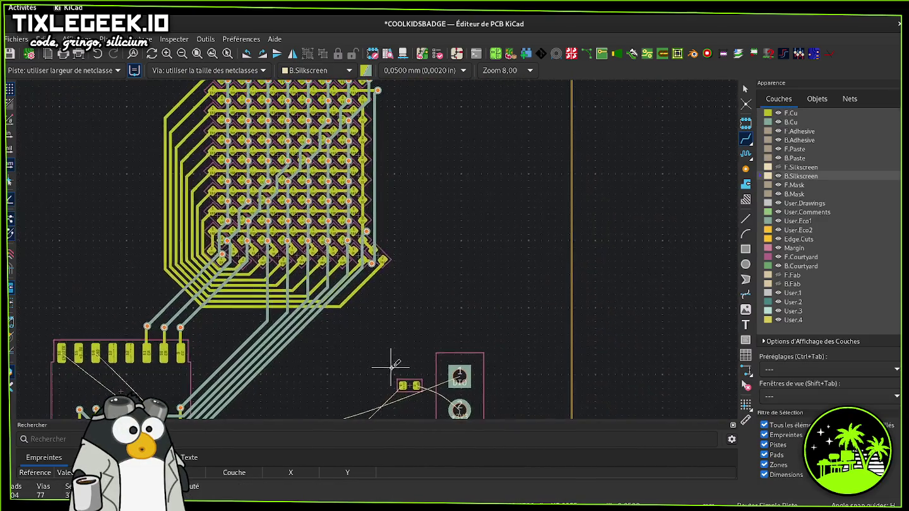
pyautogui.scroll(-1, 377, 247)
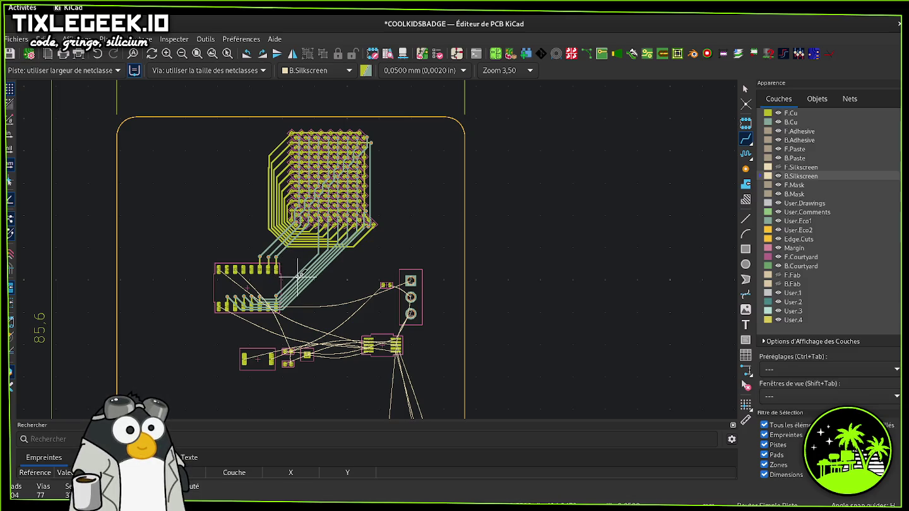
# - Select the bundle of diagonal back-copper tracks running to the IC
pyautogui.click(304, 263)
pyautogui.press('Escape')
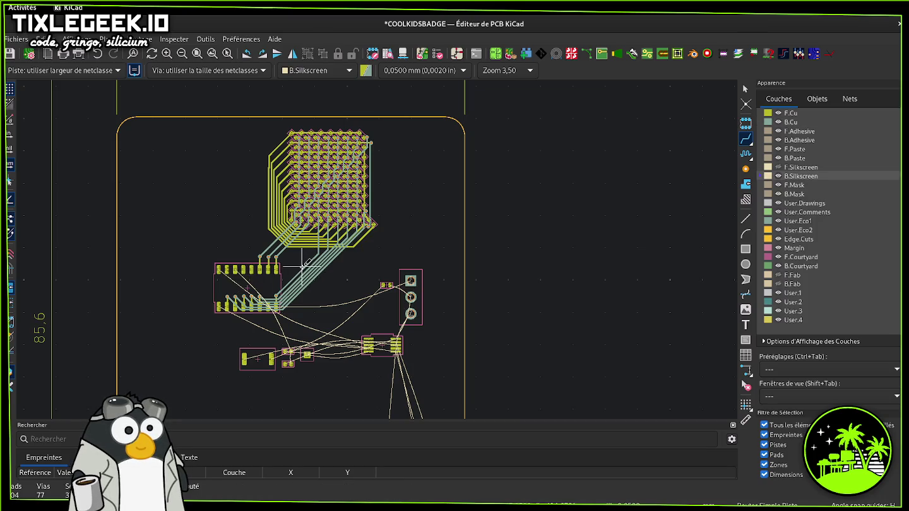
pyautogui.press('Escape')
pyautogui.click(304, 265)
pyautogui.click(307, 275)
pyautogui.click(306, 272)
pyautogui.click(308, 276)
pyautogui.click(306, 273)
pyautogui.click(309, 278)
pyautogui.click(309, 279)
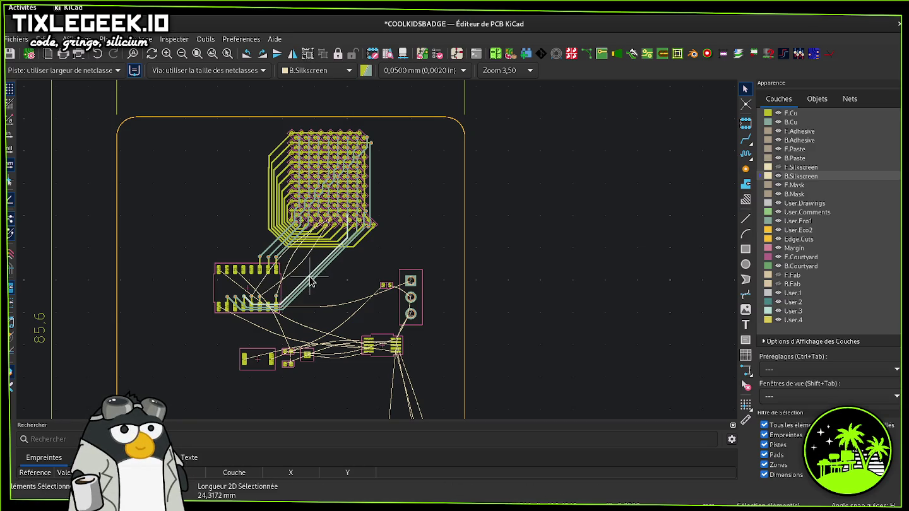
pyautogui.click(311, 282)
pyautogui.click(311, 286)
pyautogui.click(312, 285)
pyautogui.click(309, 280)
pyautogui.click(305, 281)
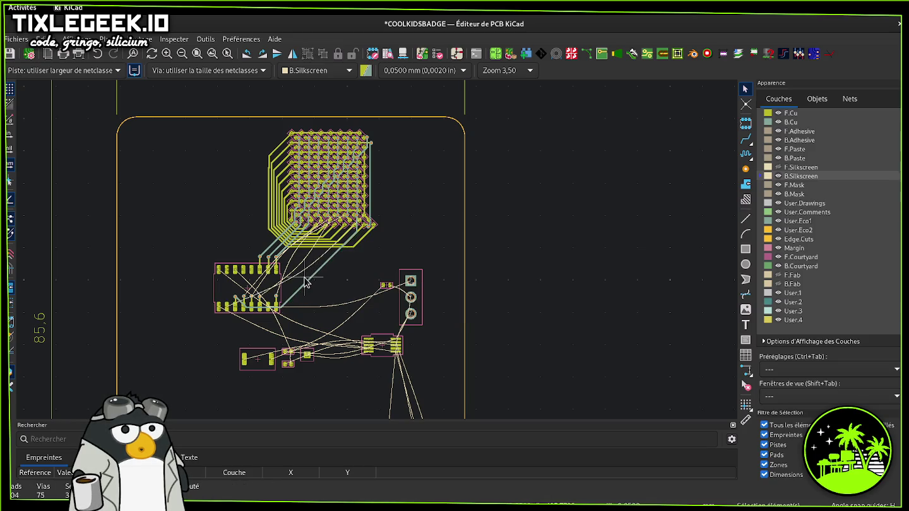
# - Delete the diagonal back-copper tracks, including the CH column track
pyautogui.hotkey('ctrl', 'z')
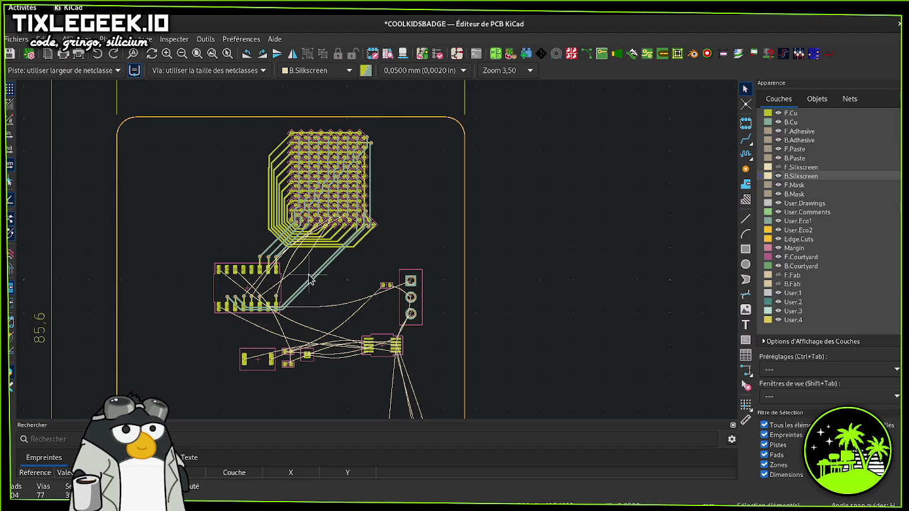
pyautogui.click(320, 285)
pyautogui.press('Delete')
pyautogui.hotkey('ctrl', 'z')
pyautogui.press('Delete')
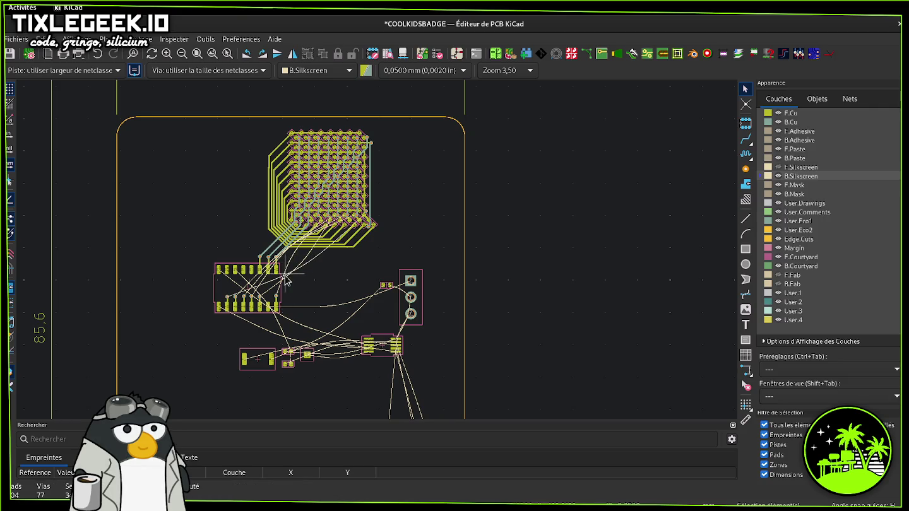
# - Move the SOIC-16 footprint lower on the board, grabbing it by pad 10
pyautogui.moveTo(295, 273); pyautogui.dragTo(215, 310)
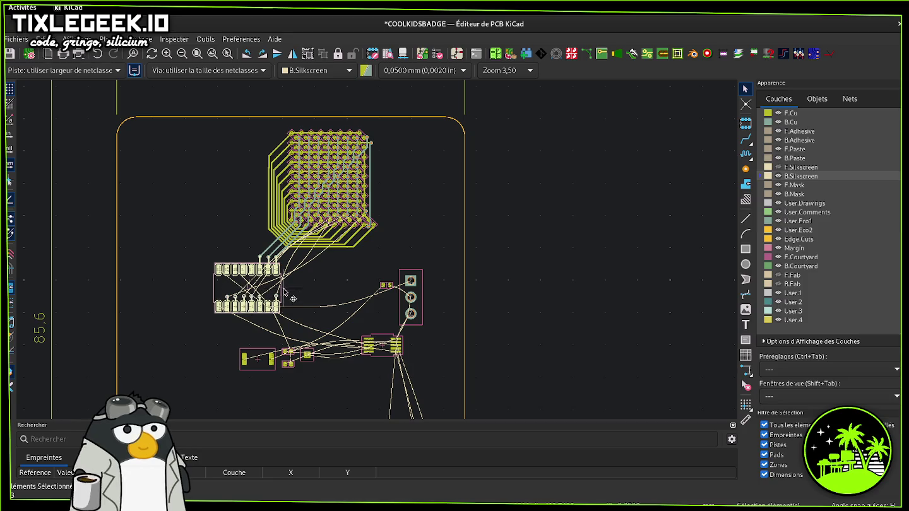
pyautogui.click(283, 315)
pyautogui.scroll(1, 282, 315)
pyautogui.scroll(3, 379, 256)
pyautogui.moveTo(428, 186); pyautogui.dragTo(149, 162)
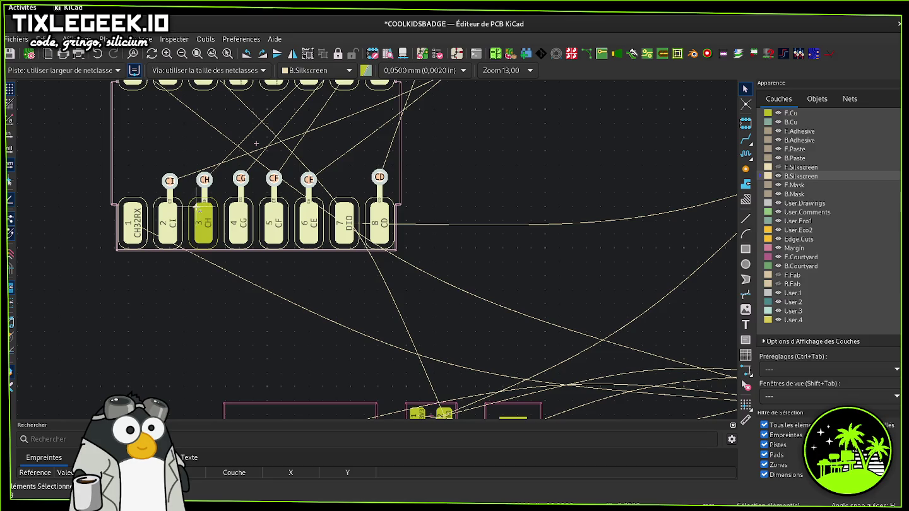
pyautogui.click(282, 145)
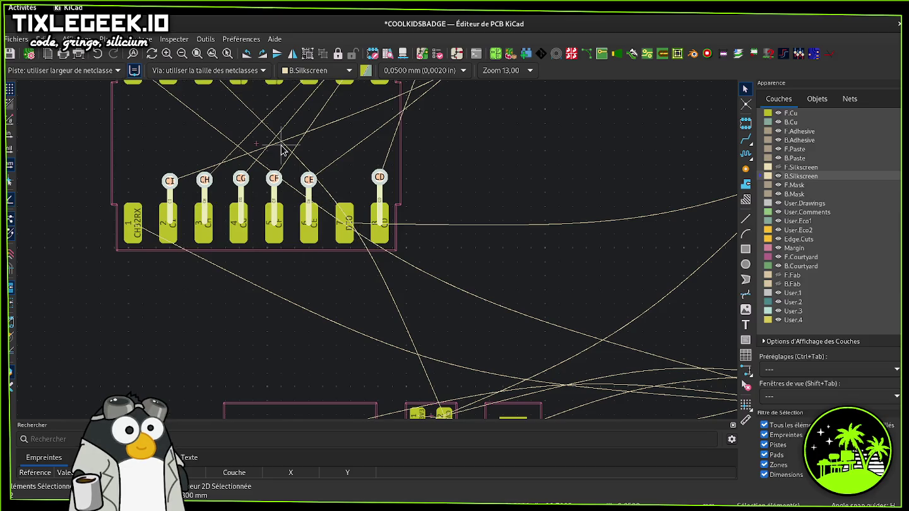
pyautogui.keyDown('ctrl'); pyautogui.scroll(3, 374, 250); pyautogui.keyUp('ctrl')
pyautogui.keyDown('shift'); pyautogui.hscroll(-2, 376, 256); pyautogui.keyUp('shift')
pyautogui.keyDown('ctrl'); pyautogui.scroll(2, 417, 259); pyautogui.keyUp('ctrl')
pyautogui.keyDown('shift'); pyautogui.scroll(3, 391, 297); pyautogui.keyUp('shift')
pyautogui.keyDown('ctrl'); pyautogui.hscroll(2, 371, 308); pyautogui.keyUp('ctrl')
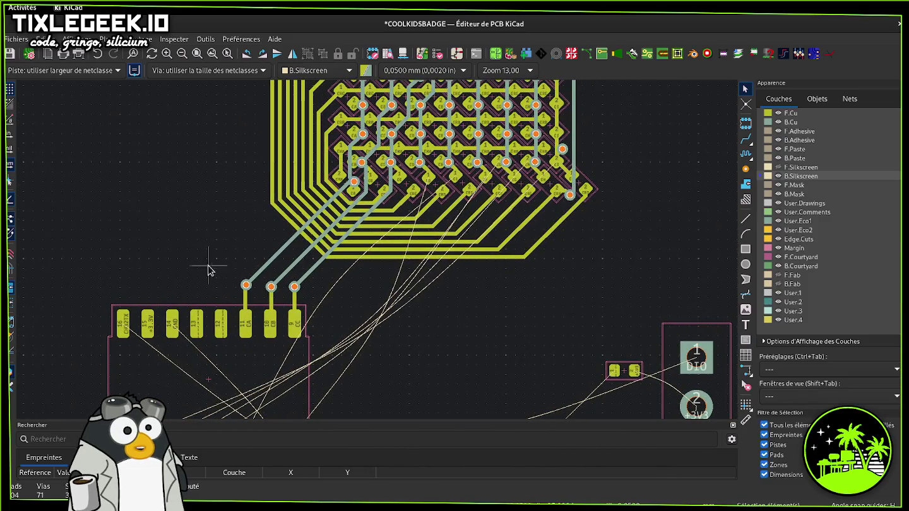
pyautogui.click(245, 321)
pyautogui.click(271, 331)
pyautogui.moveTo(270, 331); pyautogui.dragTo(271, 401)
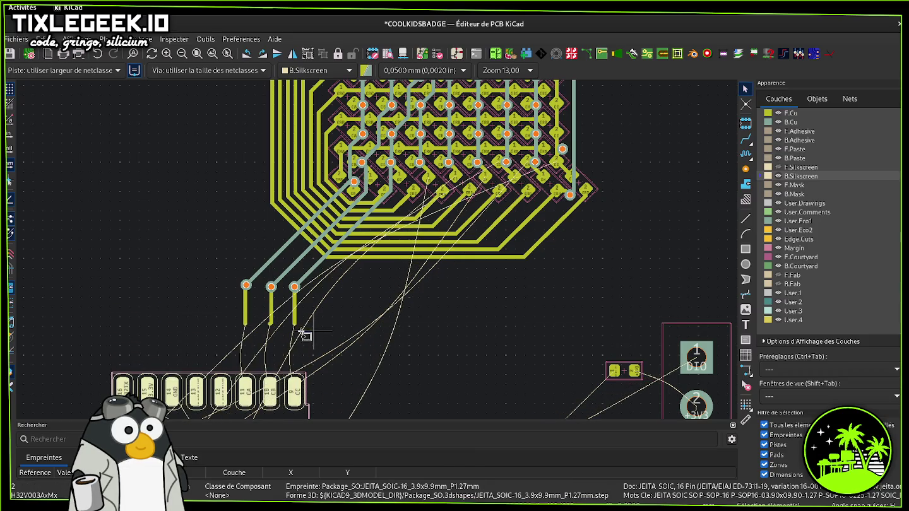
# - Delete the short track stubs below the CA, CB and CC vias
pyautogui.moveTo(316, 329); pyautogui.dragTo(220, 308)
pyautogui.press('Delete')
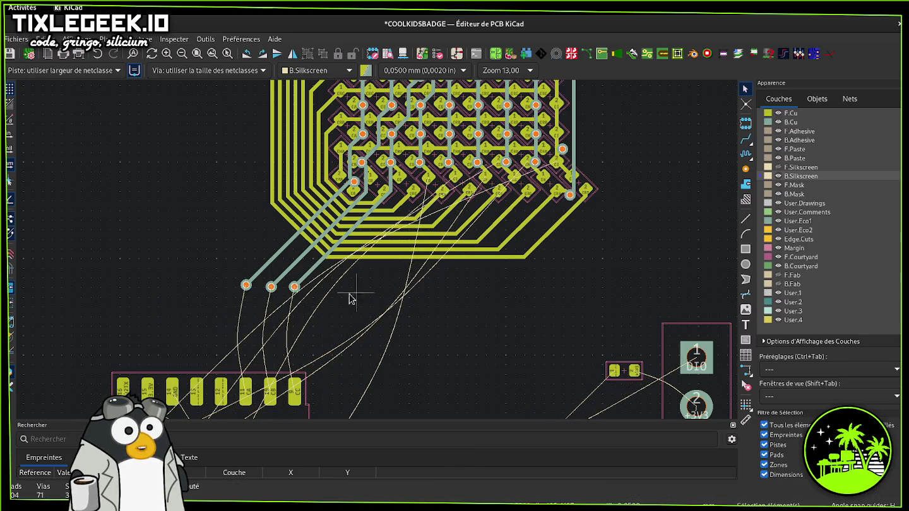
pyautogui.scroll(2, 245, 289)
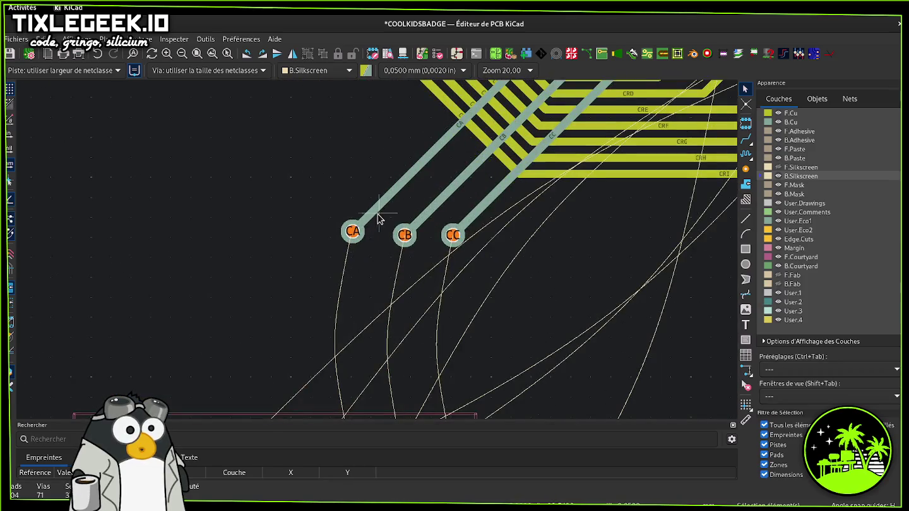
# - Remove the short stub beside the CA via
pyautogui.moveTo(362, 236); pyautogui.dragTo(392, 240)
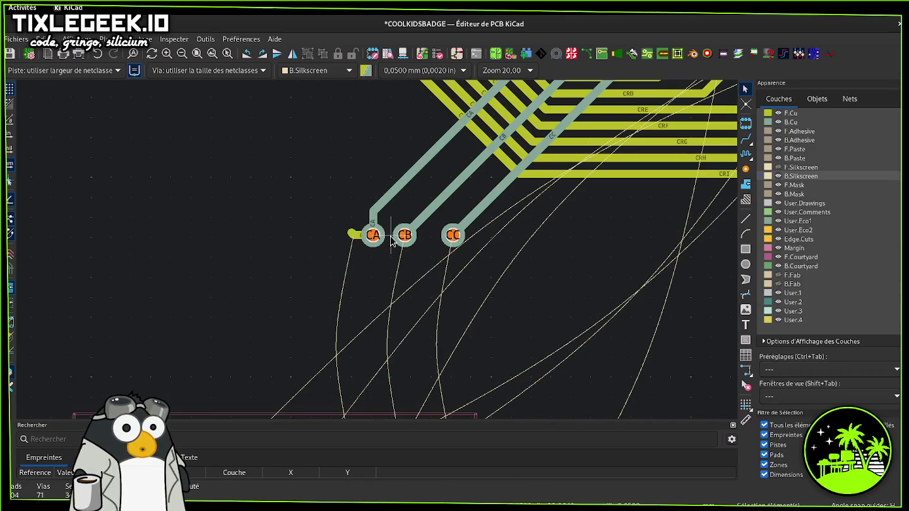
pyautogui.hotkey('ctrl', 'z')
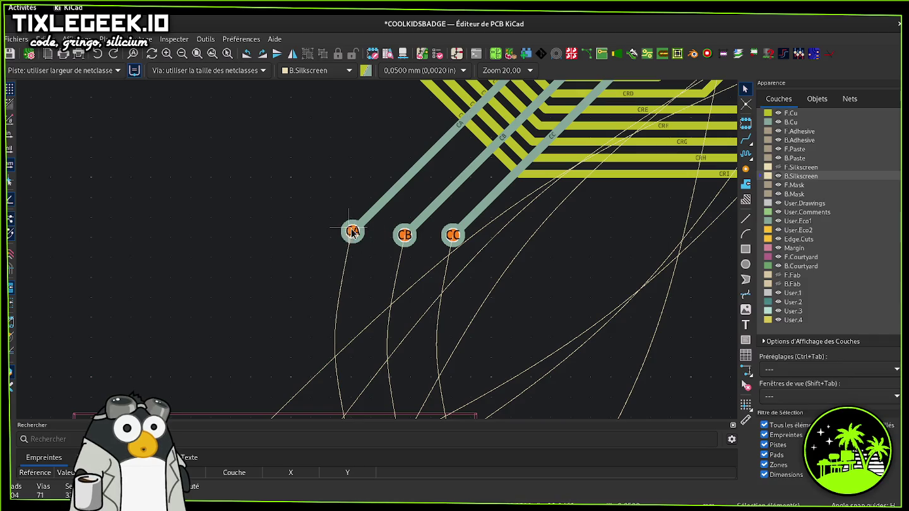
pyautogui.moveTo(352, 232); pyautogui.dragTo(351, 233)
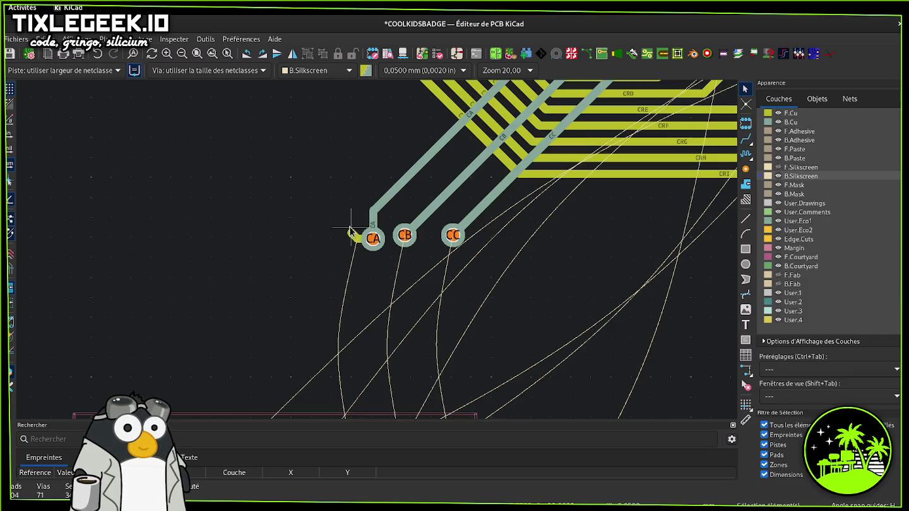
pyautogui.click(353, 235)
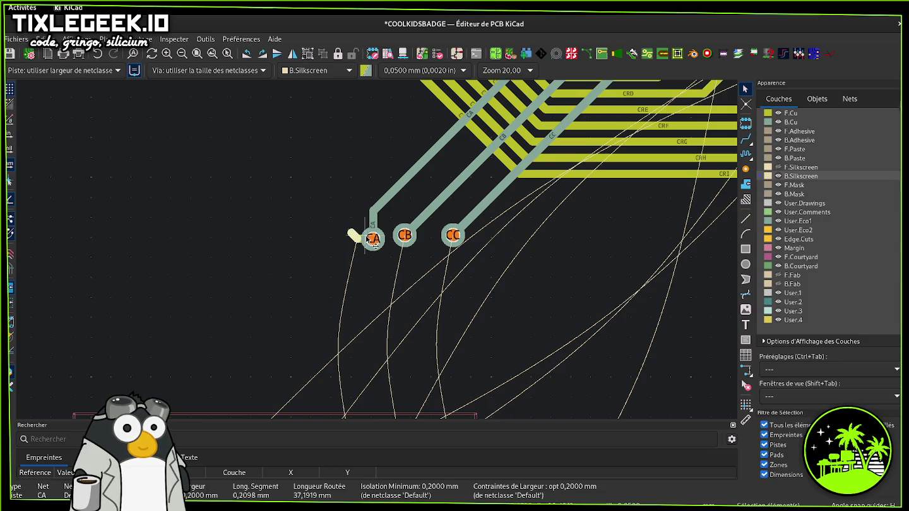
pyautogui.click(373, 239)
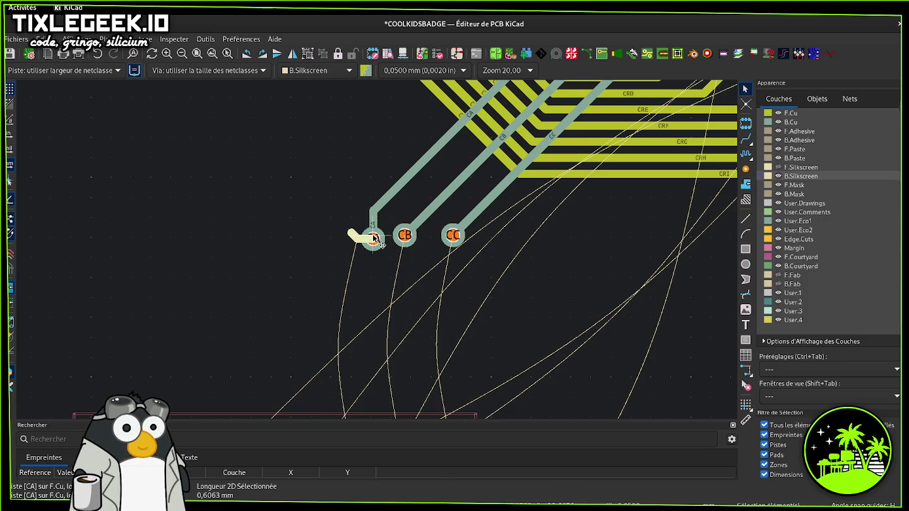
pyautogui.press('Delete')
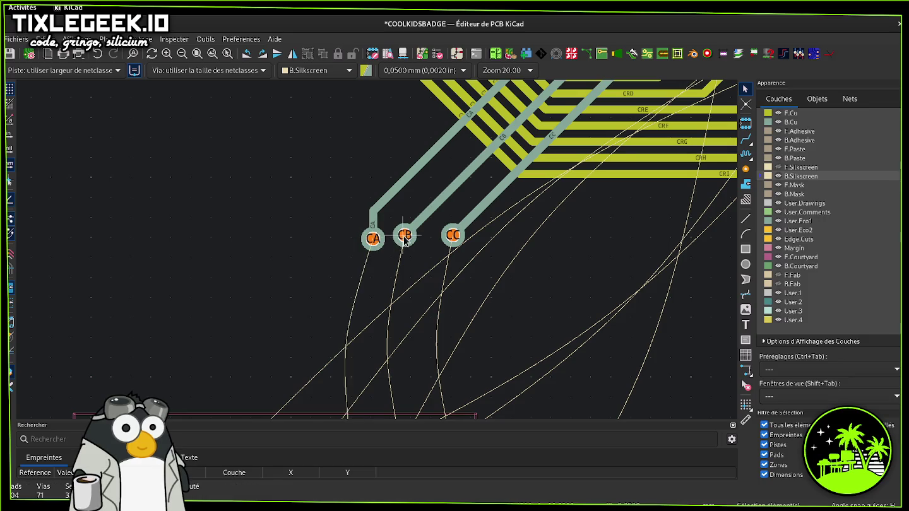
# - Shift the CA via left with its track following
pyautogui.click(404, 238)
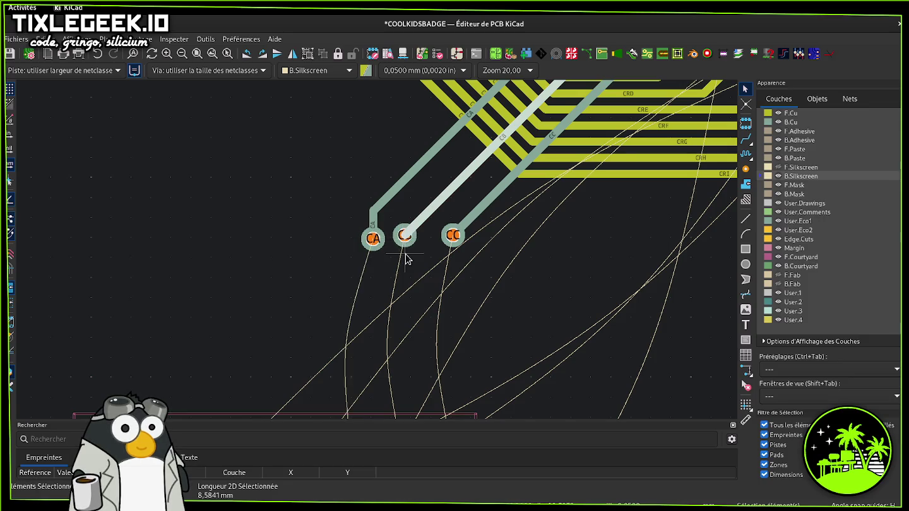
pyautogui.click(404, 235)
pyautogui.press('x')
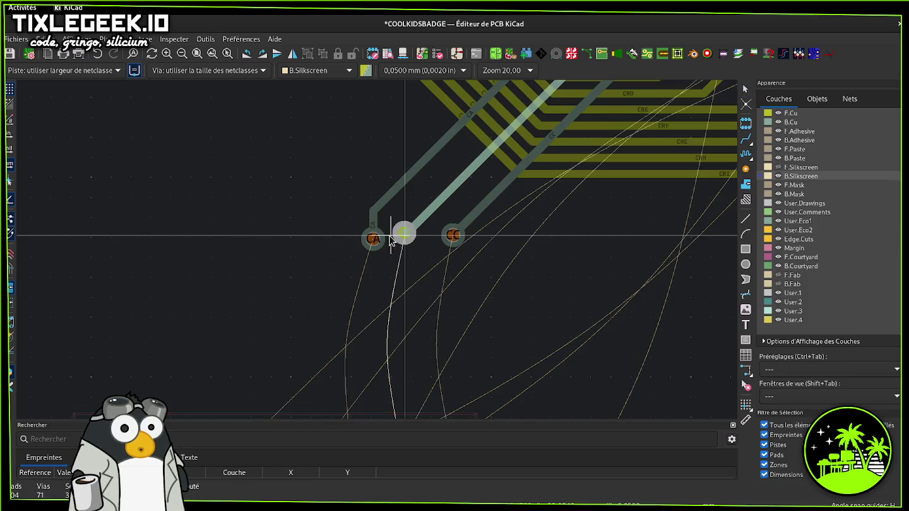
pyautogui.press('Escape')
pyautogui.click(373, 239)
pyautogui.press('d')
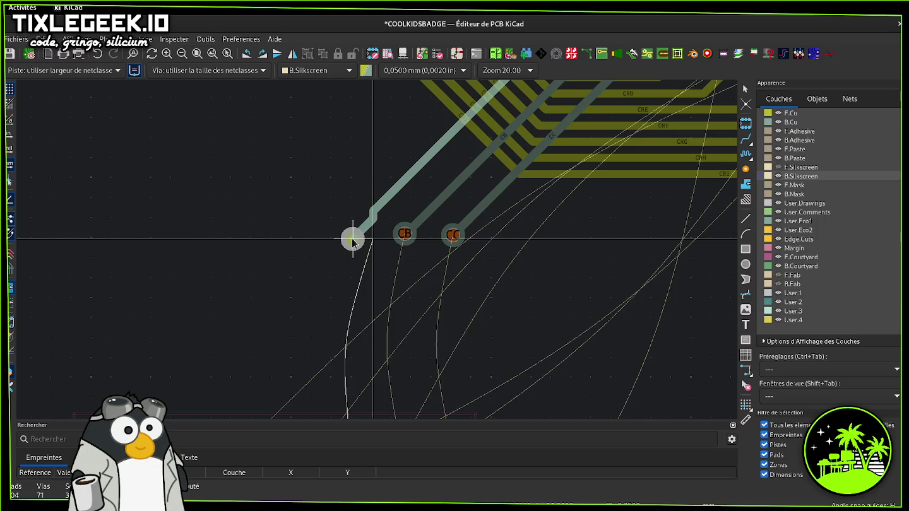
pyautogui.click(352, 238)
# - Slide the CB and CC vias left into a tight row beside CA
pyautogui.doubleClick(404, 235)
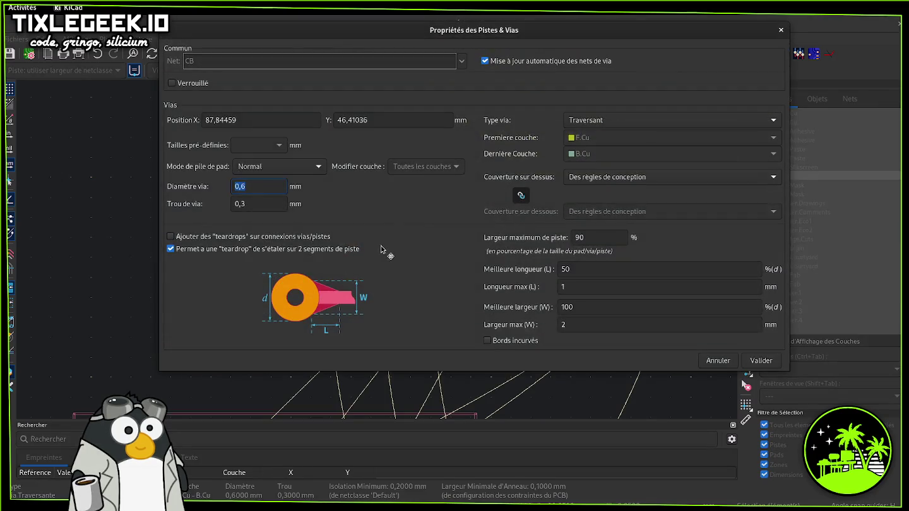
pyautogui.press('Escape')
pyautogui.press('d')
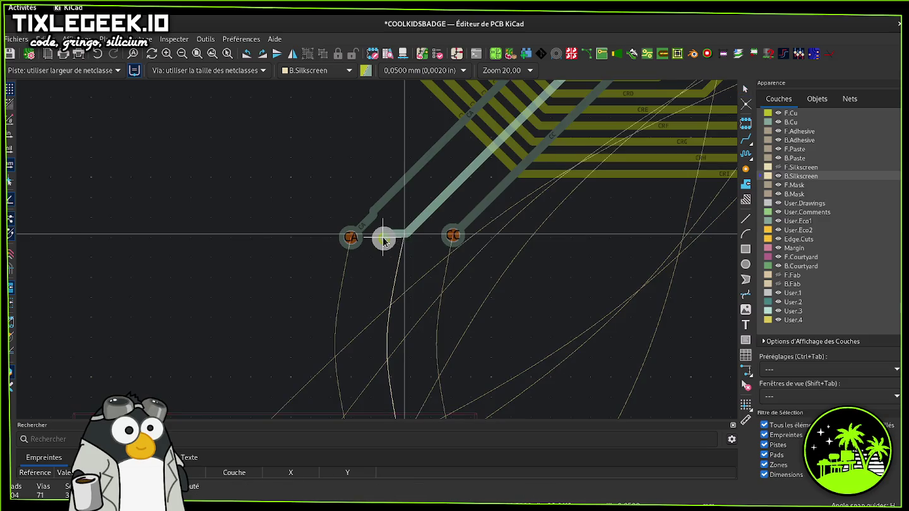
pyautogui.click(384, 239)
pyautogui.click(453, 235)
pyautogui.press('d')
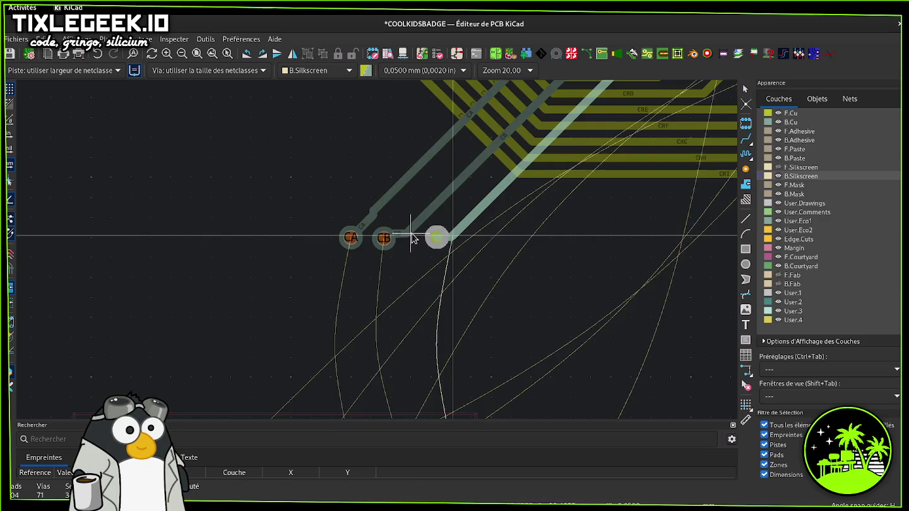
pyautogui.click(417, 235)
# - Re-bend the CA and CB tracks so each drops straight into its via
pyautogui.click(423, 221)
pyautogui.press('d')
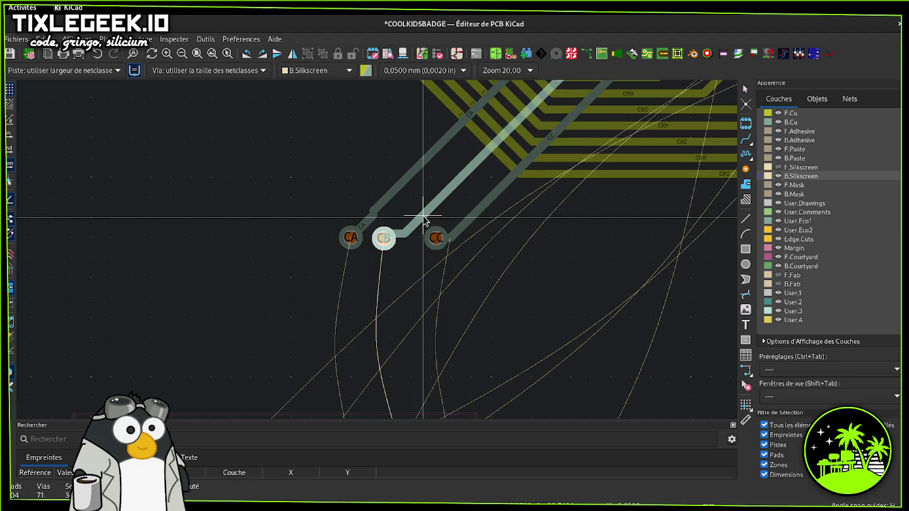
pyautogui.click(401, 181)
pyautogui.press('d')
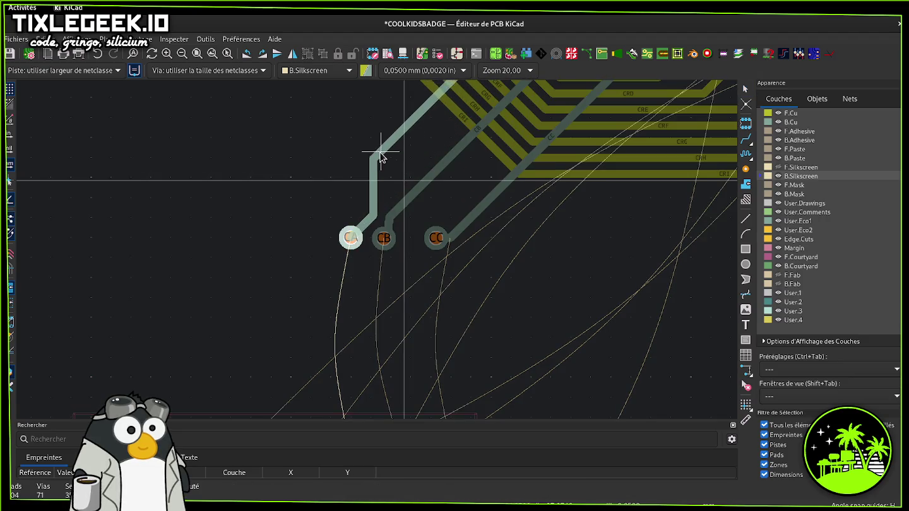
pyautogui.click(355, 239)
pyautogui.press('d')
pyautogui.click(384, 240)
pyautogui.press('d')
pyautogui.click(385, 241)
pyautogui.press('d')
pyautogui.click(386, 205)
pyautogui.press('d')
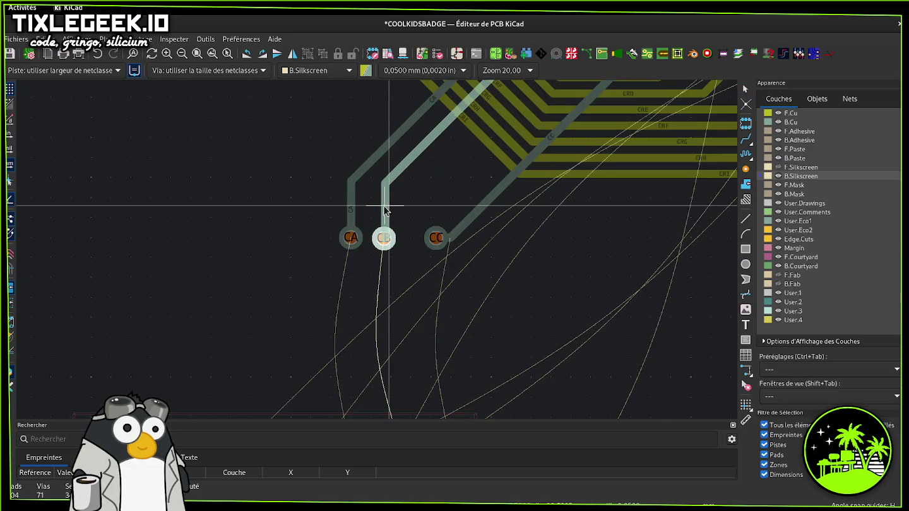
pyautogui.click(383, 239)
# - Reposition the CC via and straighten the CC track down into it
pyautogui.press('d')
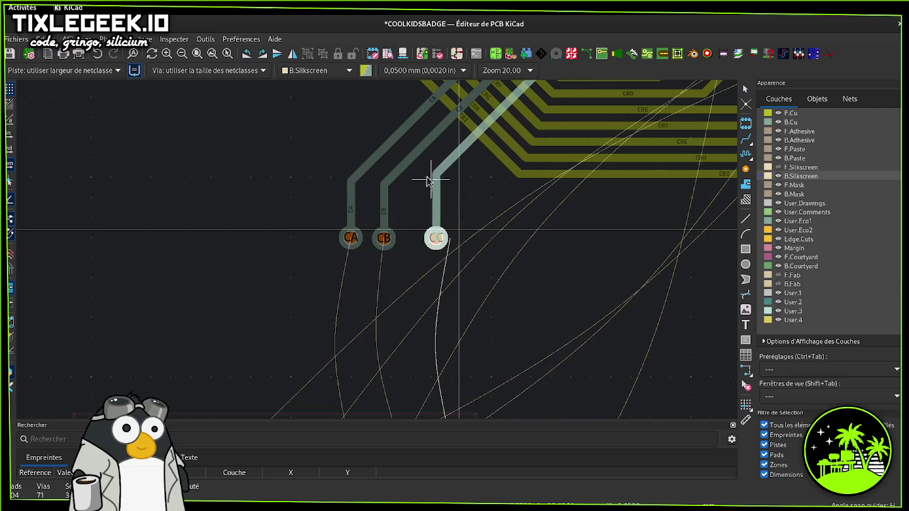
pyautogui.click(436, 190)
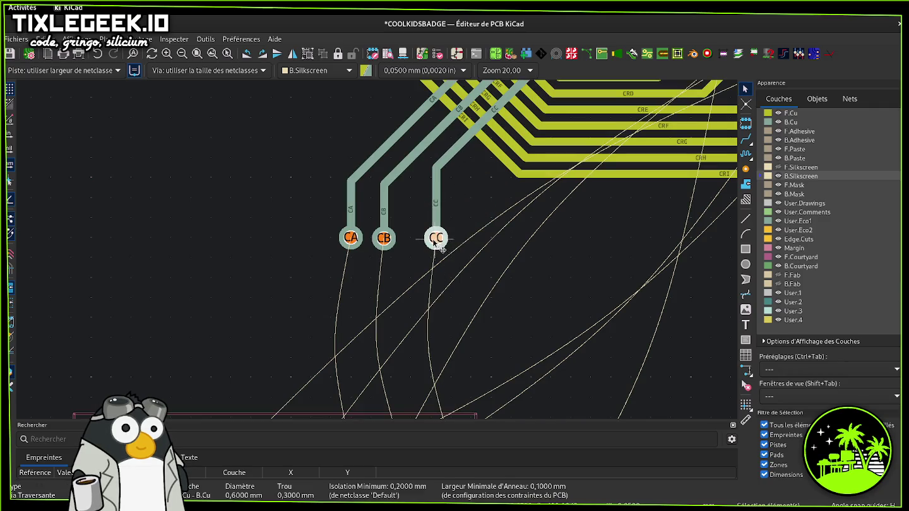
pyautogui.press('d')
pyautogui.click(405, 243)
pyautogui.click(436, 201)
pyautogui.press('d')
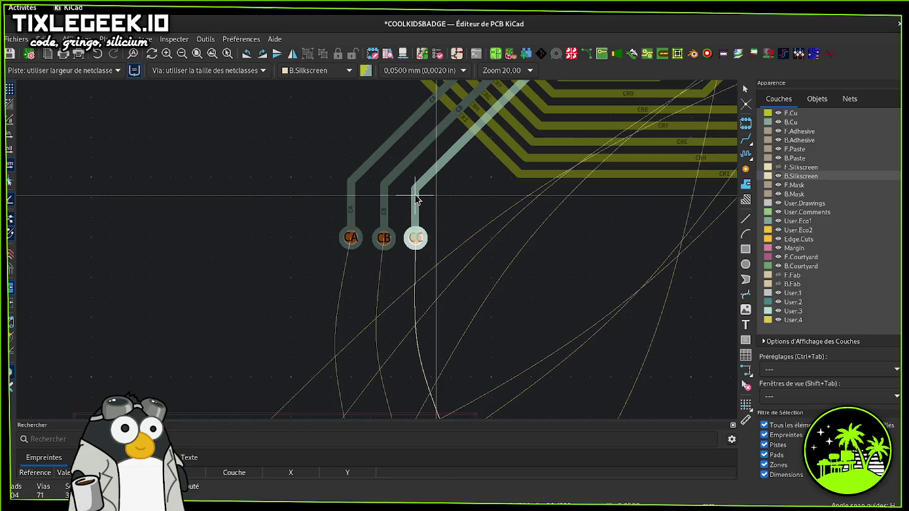
pyautogui.click(416, 188)
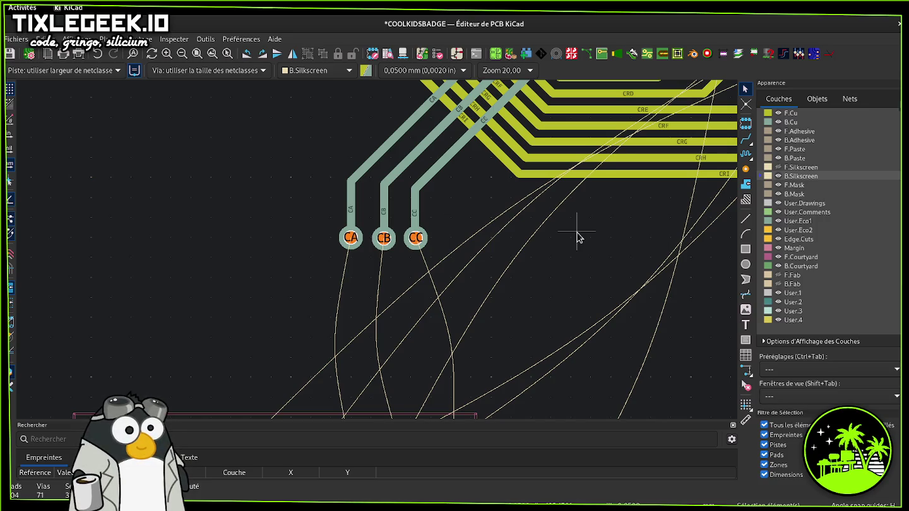
# - Route a first CD track from the matrix to a new via, then undo it
pyautogui.scroll(-2, 406, 350)
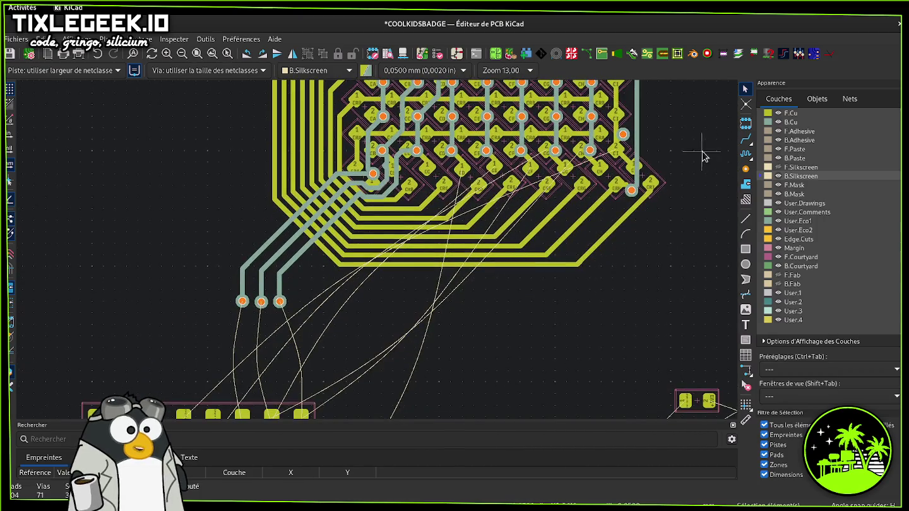
pyautogui.click(746, 139)
pyautogui.click(462, 167)
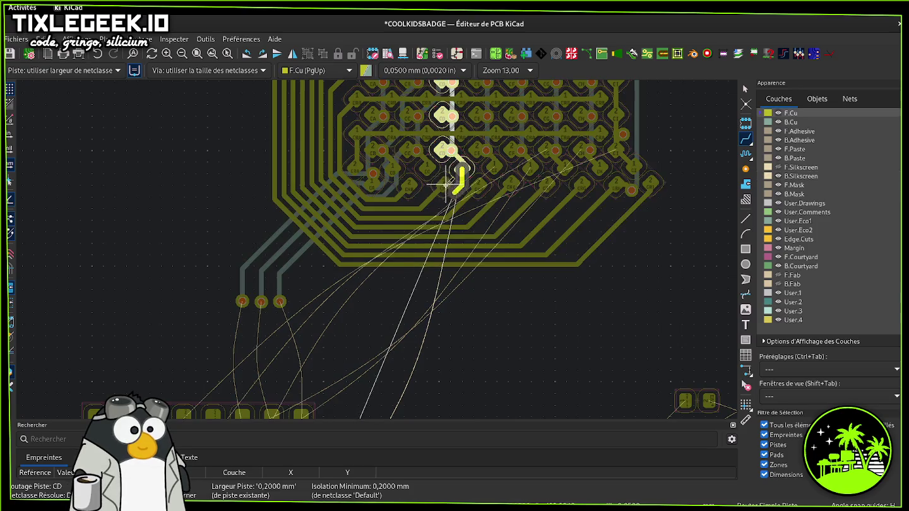
pyautogui.press('Escape')
pyautogui.click(453, 150)
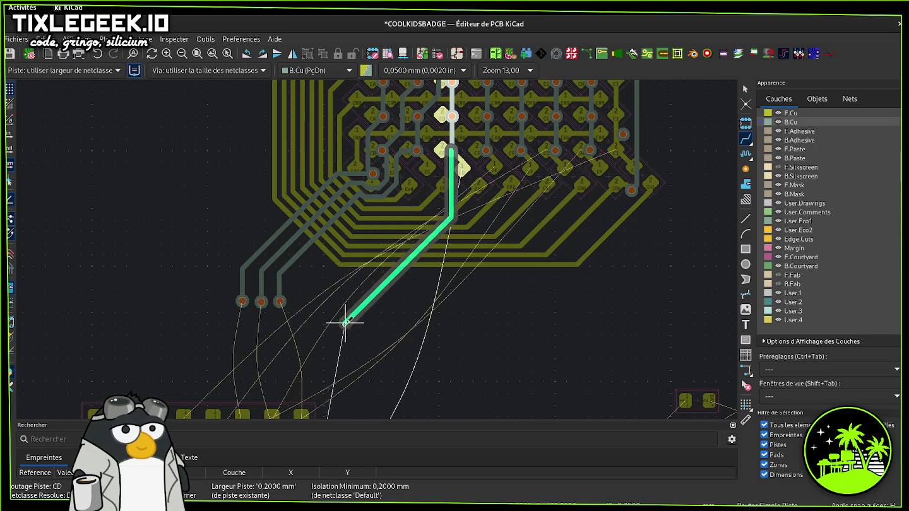
pyautogui.click(414, 320)
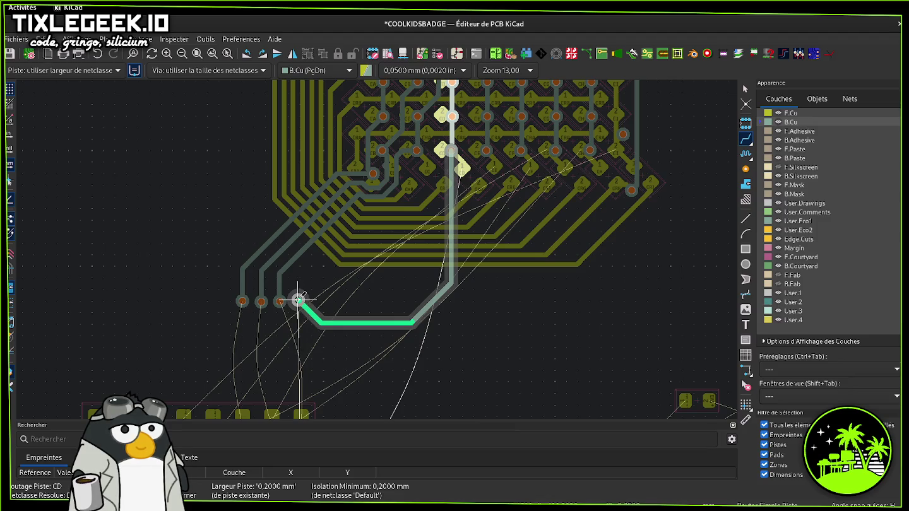
pyautogui.click(299, 301)
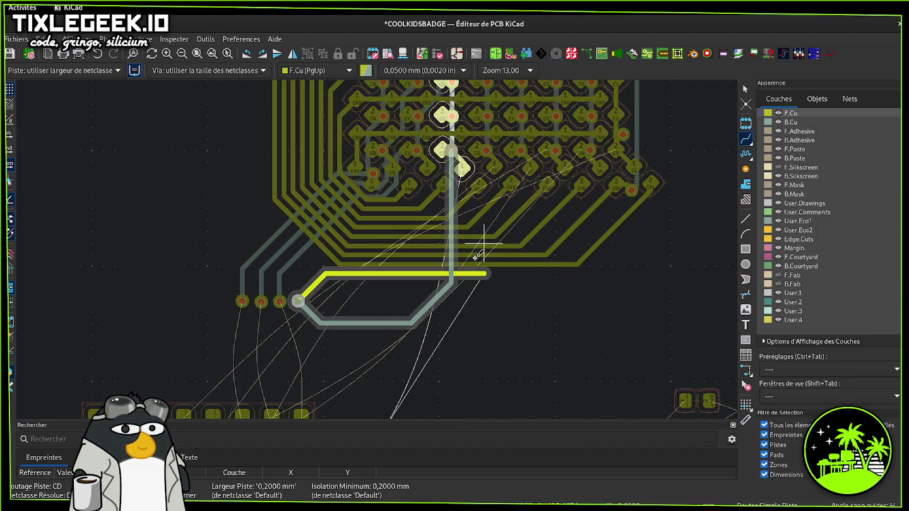
pyautogui.click(797, 176)
pyautogui.click(488, 149)
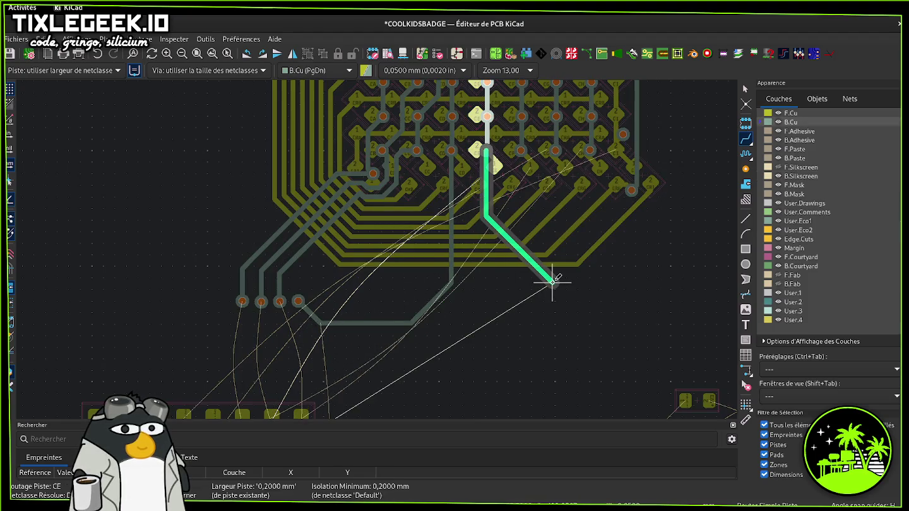
pyautogui.press('Escape')
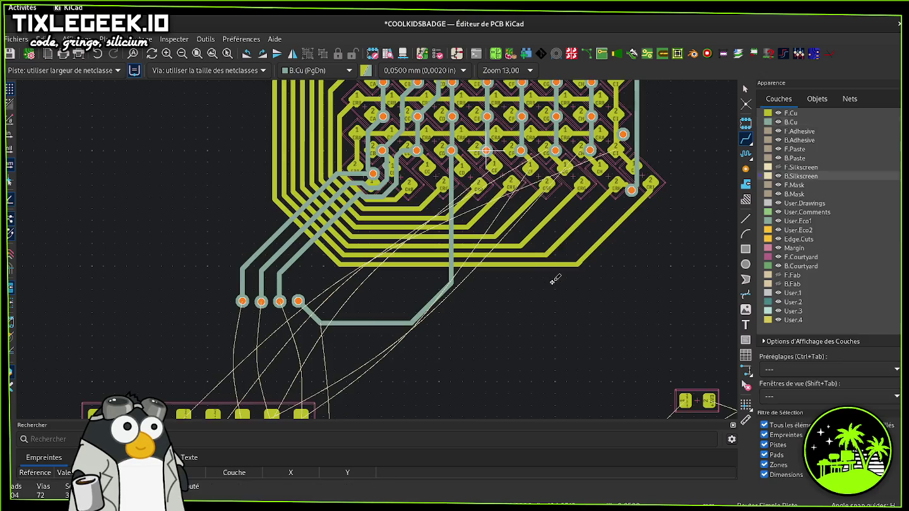
pyautogui.hotkey('ctrl', 'z')
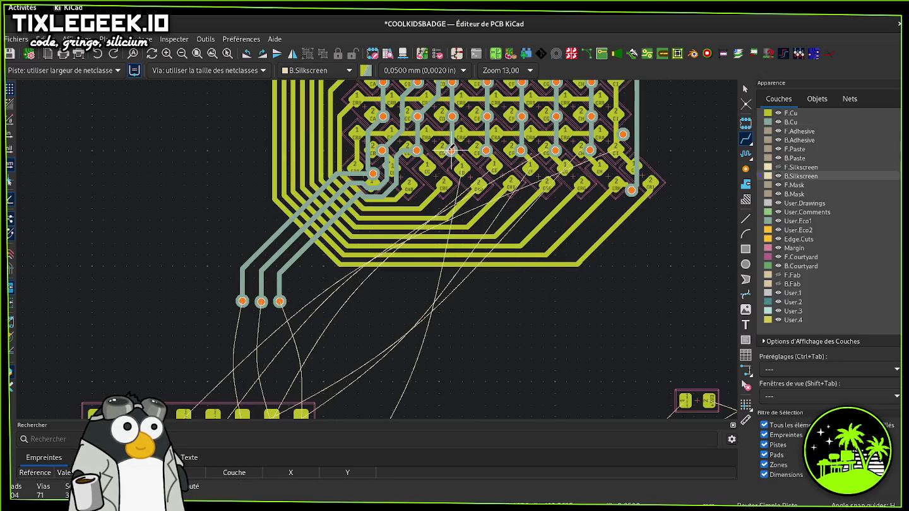
# - Route CD and CE tracks to new vias beside CC, straighten CD, and save
pyautogui.click(450, 150)
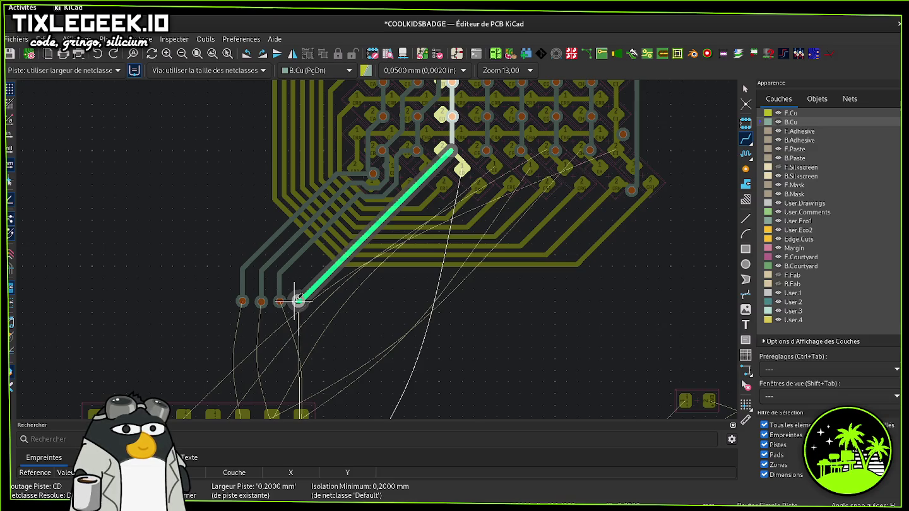
pyautogui.click(299, 300)
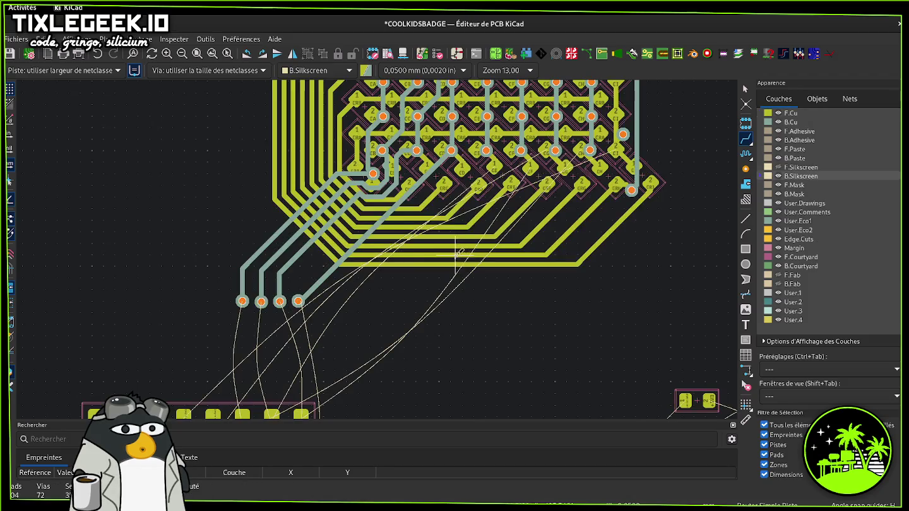
pyautogui.click(486, 150)
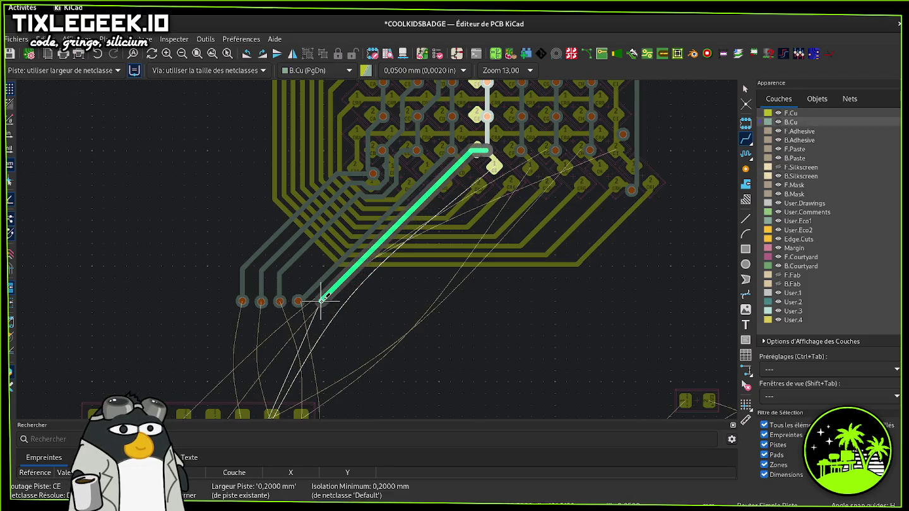
pyautogui.click(320, 295)
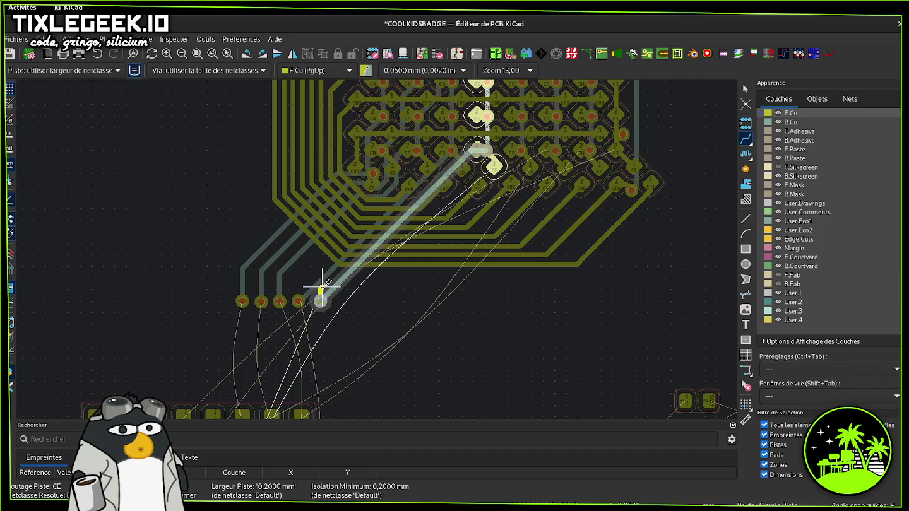
pyautogui.moveTo(320, 276)
pyautogui.mouseDown()
pyautogui.moveTo(310, 262)
pyautogui.moveTo(341, 271)
pyautogui.mouseUp()
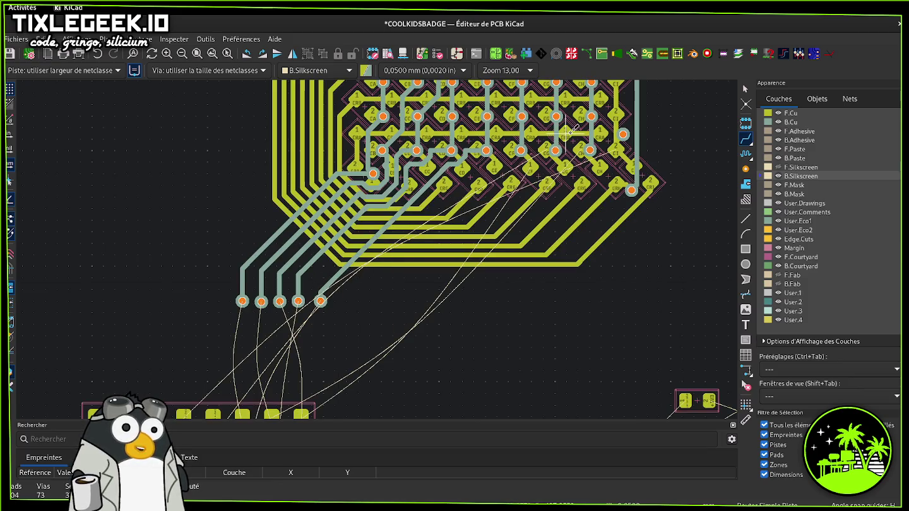
pyautogui.press('Escape')
pyautogui.hotkey('ctrl', 's')
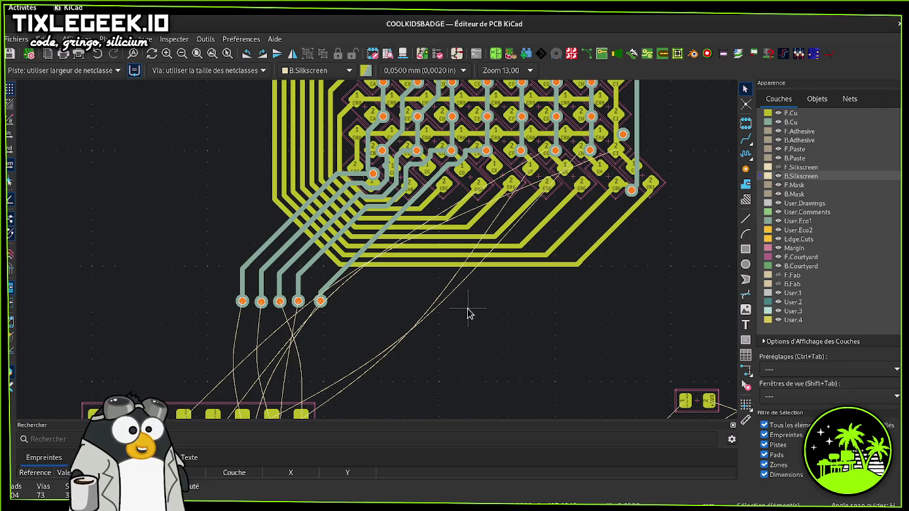